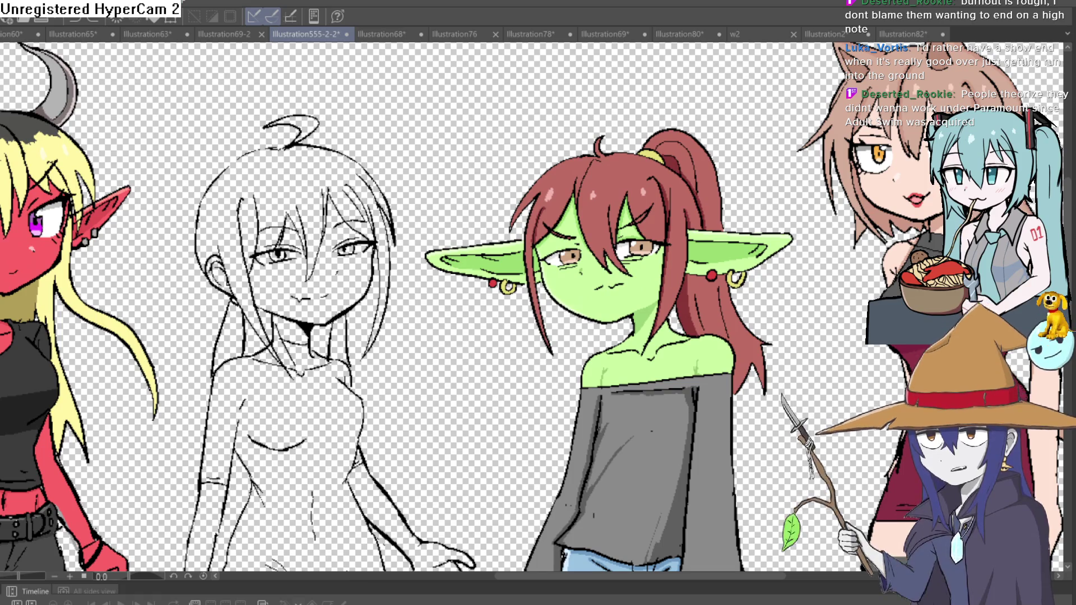
Frame the goblin girl's face and shoulders and draw a first strap line up from her shirt edge
scroll(604, 79, "down", 3)
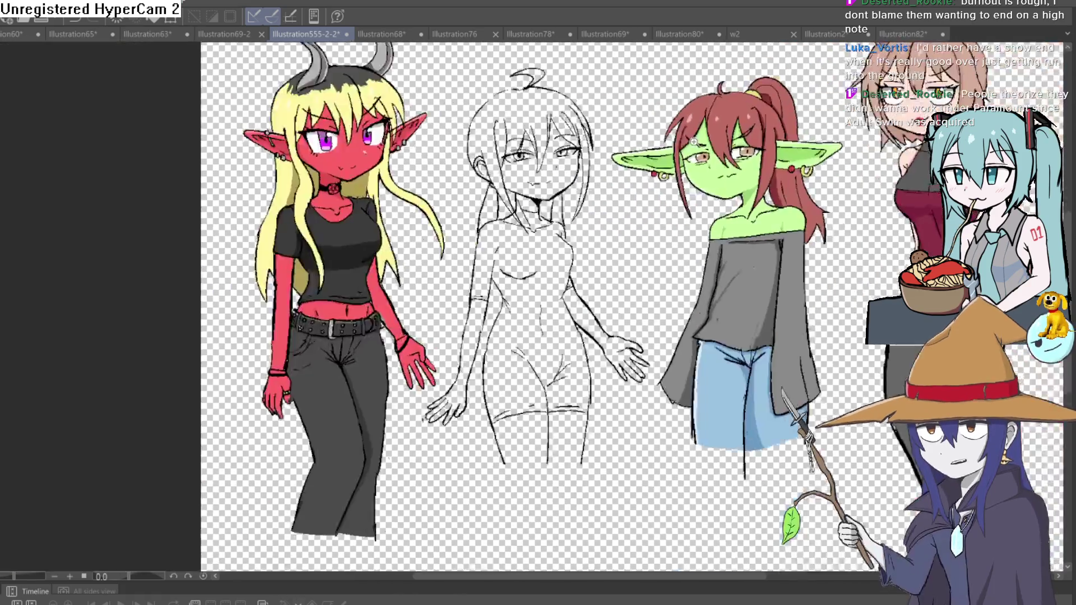
scroll(472, 249, "up", 4)
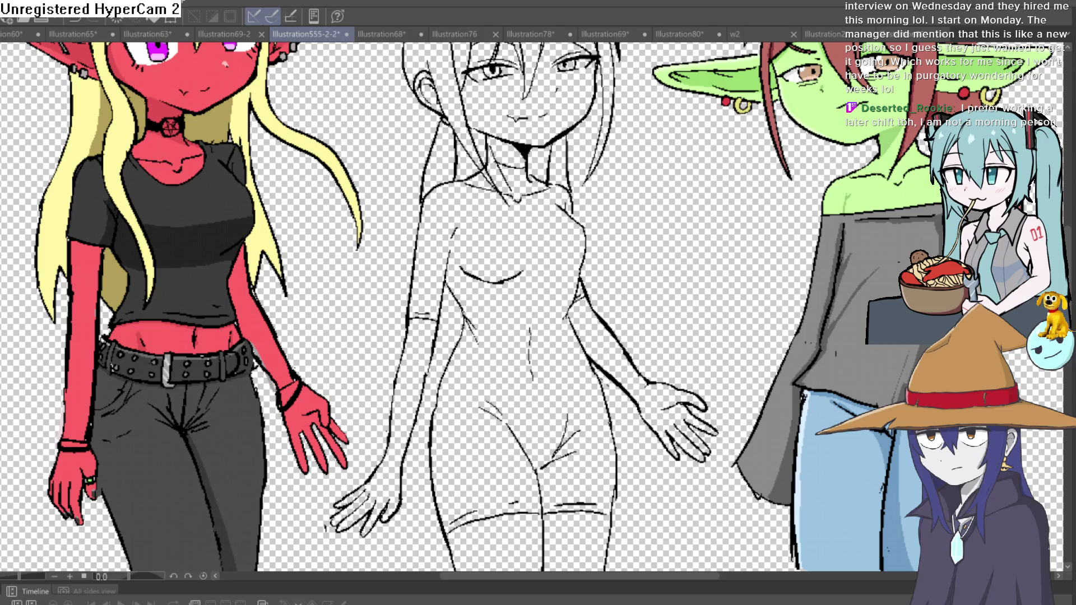
scroll(687, 182, "down", 2)
scroll(478, 163, "up", 5)
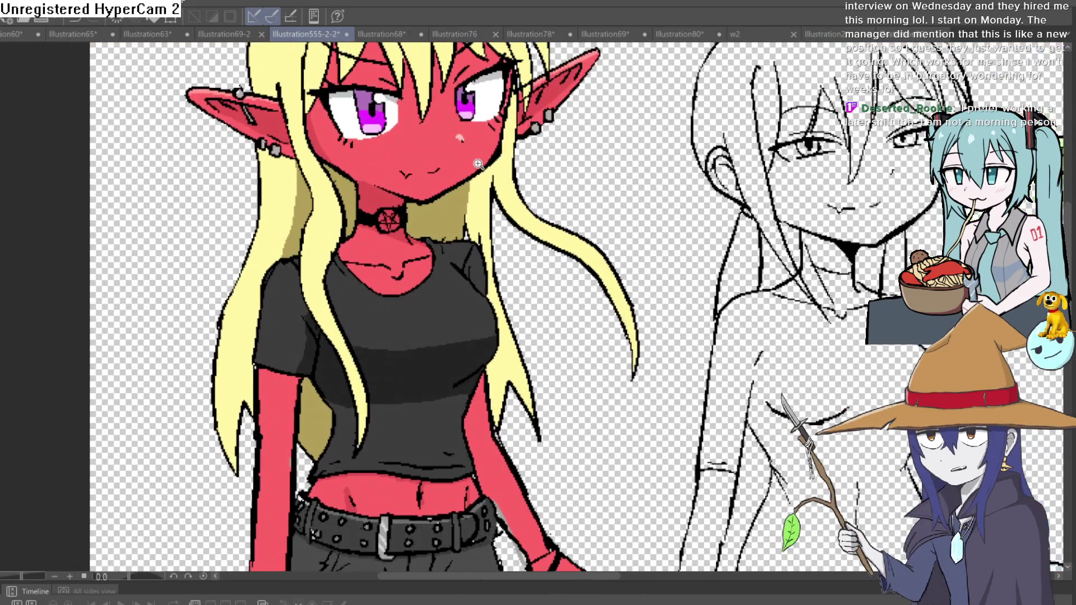
mouse_move(478, 164)
left_mouse_down()
mouse_move(466, 241)
mouse_move(533, 241)
mouse_move(556, 277)
mouse_move(545, 298)
left_mouse_up()
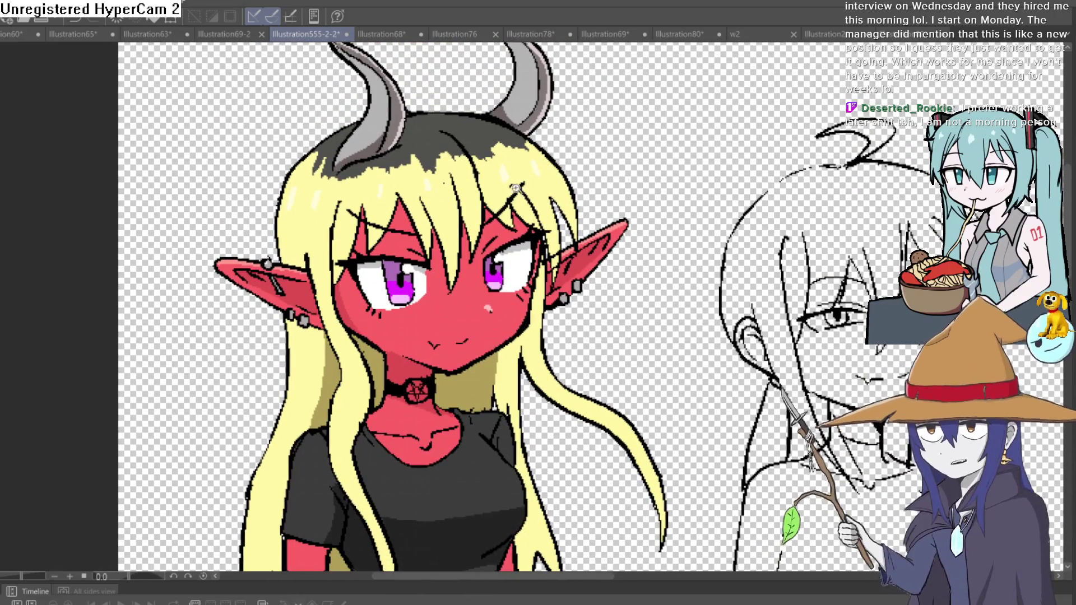
scroll(493, 164, "up", 3)
scroll(616, 190, "down", 5)
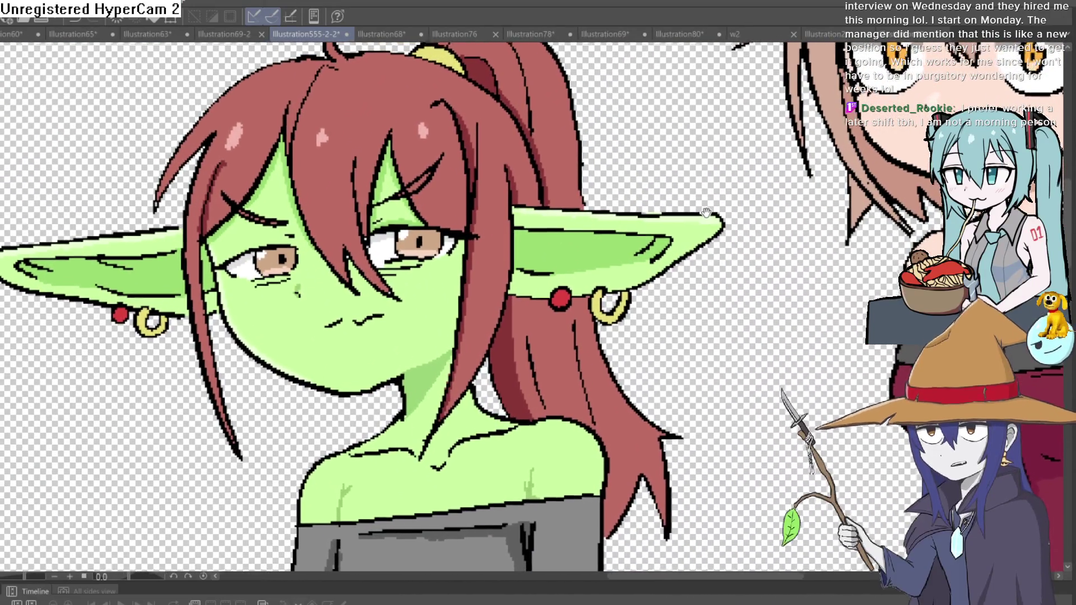
scroll(705, 213, "down", 2)
scroll(723, 219, "up", 3)
scroll(738, 222, "down", 1)
scroll(738, 222, "down", 2)
mouse_move(738, 222)
left_mouse_down()
mouse_move(732, 132)
mouse_move(720, 187)
left_mouse_up()
scroll(720, 187, "up", 2)
scroll(720, 184, "down", 2)
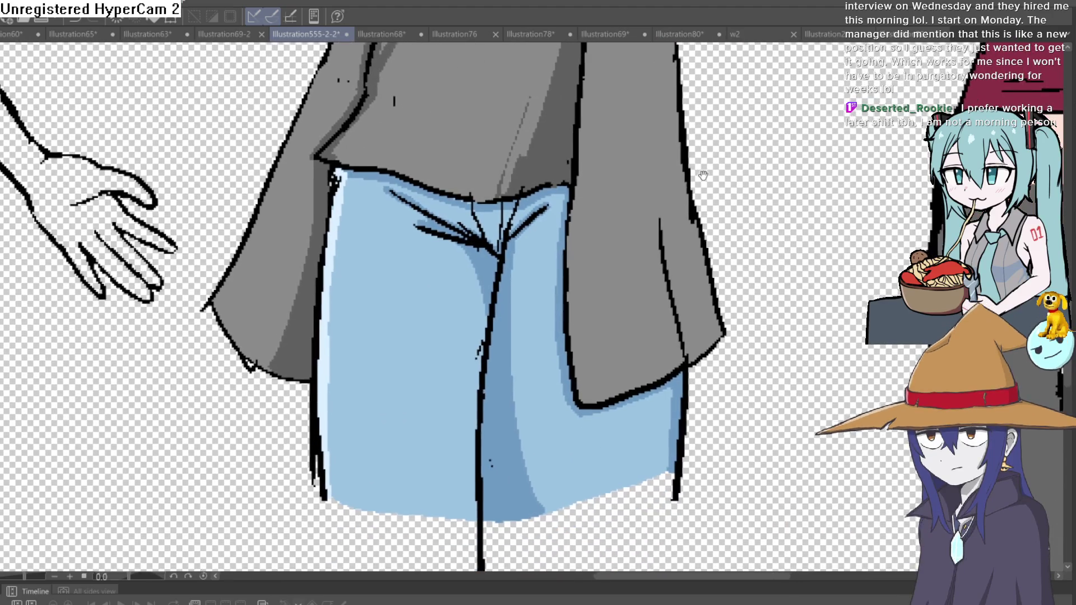
scroll(698, 245, "up", 2)
scroll(699, 244, "down", 2)
mouse_move(698, 245)
left_mouse_down()
mouse_move(695, 168)
mouse_move(679, 281)
left_mouse_up()
scroll(689, 277, "up", 2)
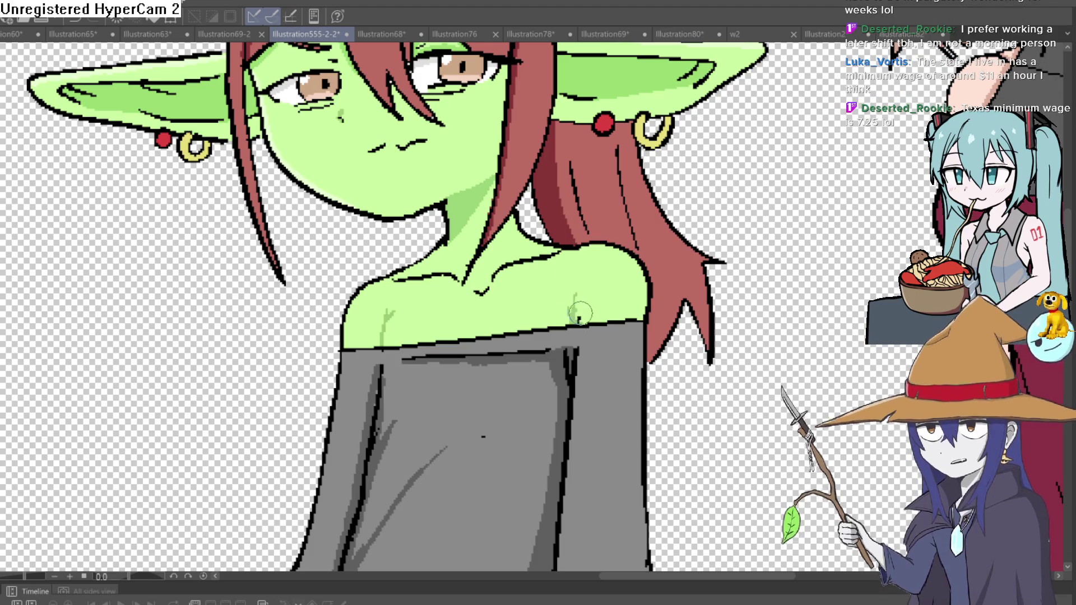
left_click_drag(580, 322, 595, 246)
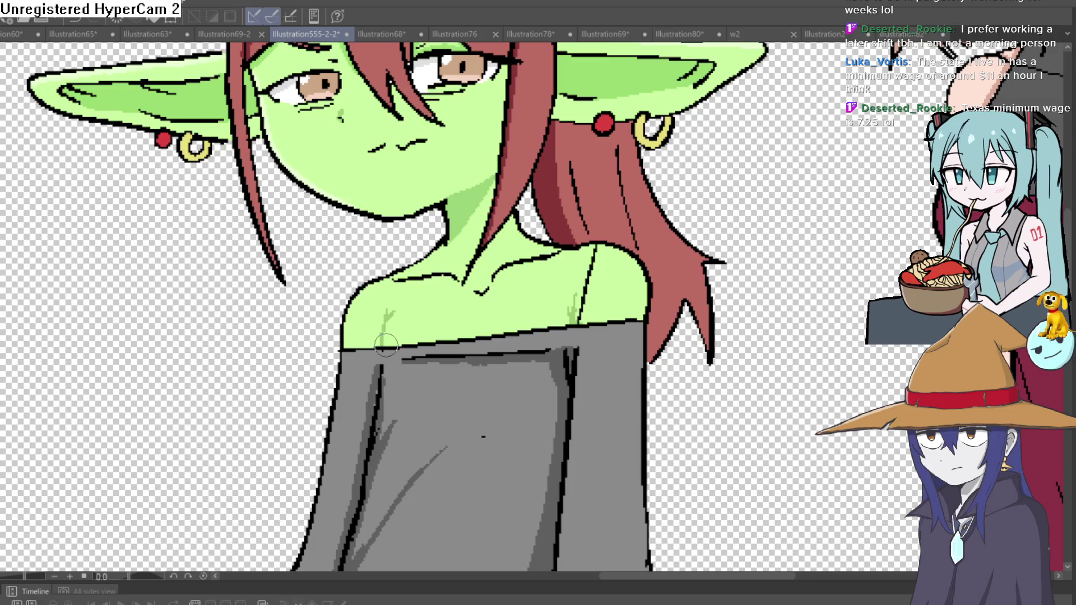
Draw straps from the shirt edge up to the neck on both of the goblin's shoulders
scroll(715, 249, "down", 5)
mouse_move(741, 253)
left_mouse_down()
mouse_move(689, 223)
mouse_move(659, 223)
mouse_move(672, 254)
mouse_move(630, 233)
left_mouse_up()
scroll(645, 241, "up", 5)
scroll(655, 247, "down", 3)
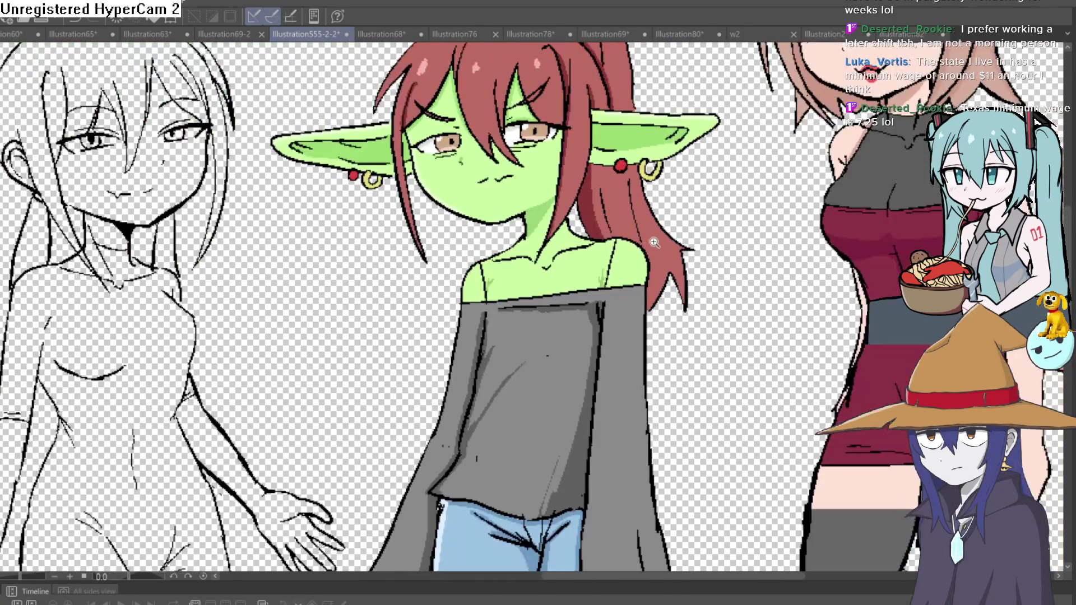
scroll(663, 246, "up", 3)
scroll(662, 250, "down", 3)
scroll(655, 280, "up", 2)
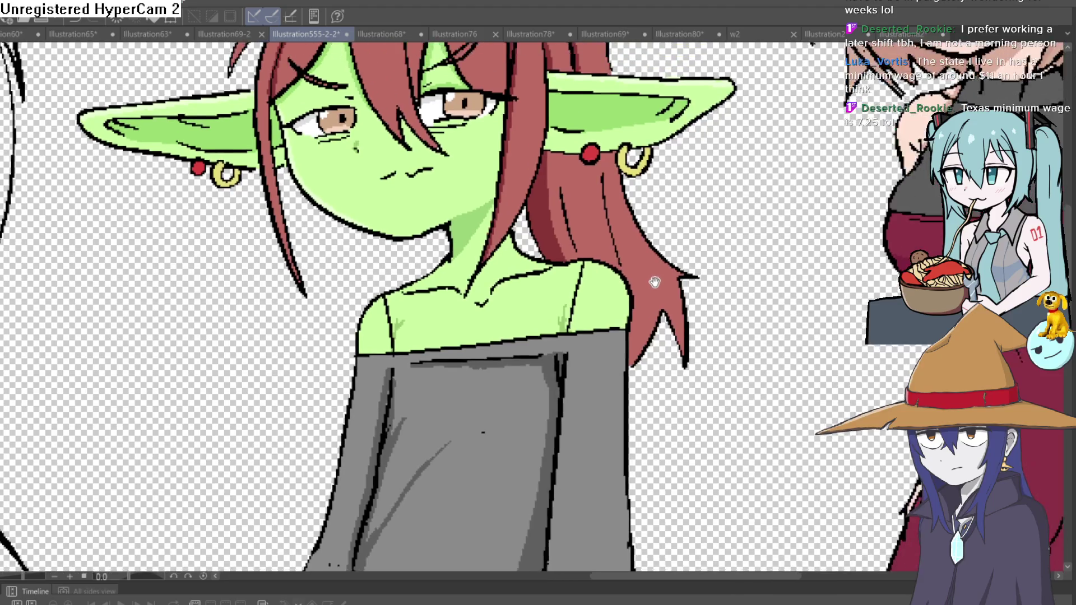
left_click_drag(656, 291, 641, 294)
left_click_drag(508, 354, 513, 280)
left_click_drag(355, 374, 367, 305)
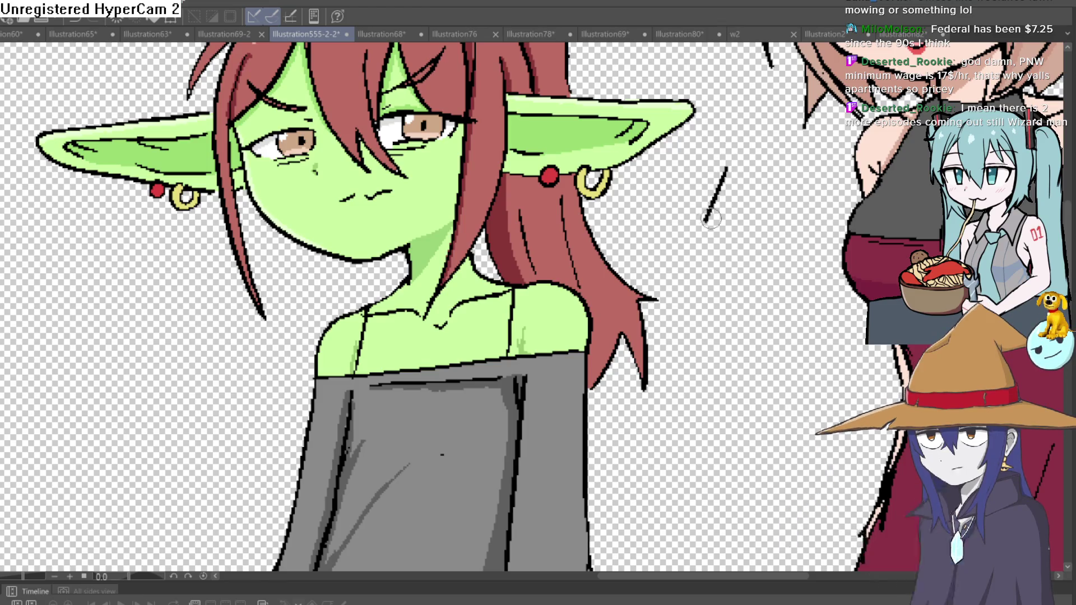
Undo the slanted strap stroke and redraw it as a straight parallel line on the shoulder
scroll(540, 298, "up", 1)
scroll(540, 297, "up", 2)
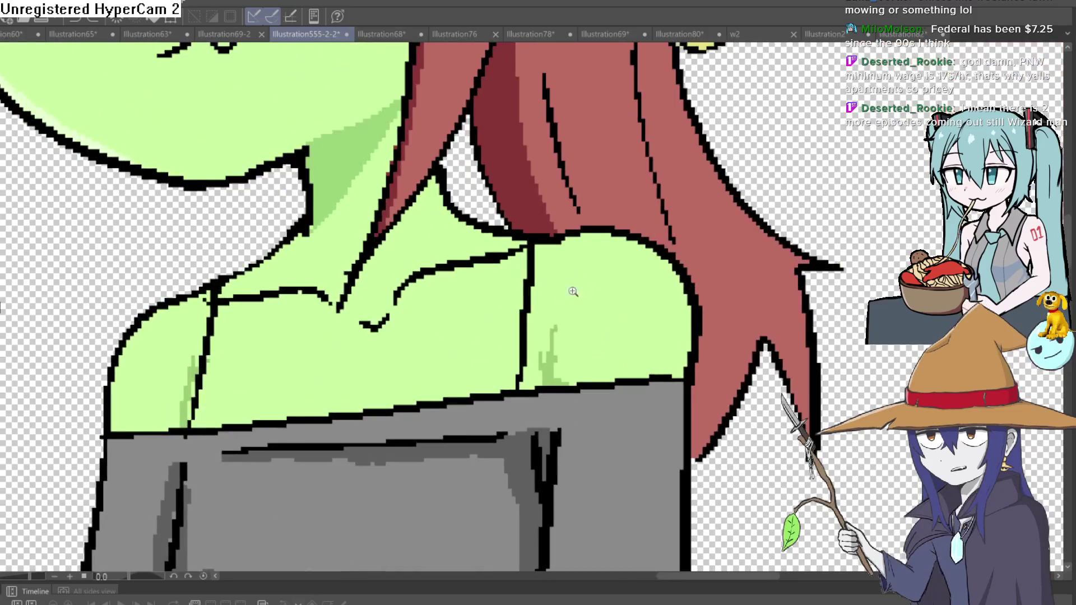
mouse_move(518, 387)
left_mouse_down()
mouse_move(544, 250)
mouse_move(525, 388)
left_mouse_up()
key("ctrl+z")
left_click_drag(223, 277, 193, 434)
Zoom out and pan to show the full character lineup
key("ctrl+0")
left_click_drag(768, 259, 686, 222)
scroll(680, 228, "up", 1)
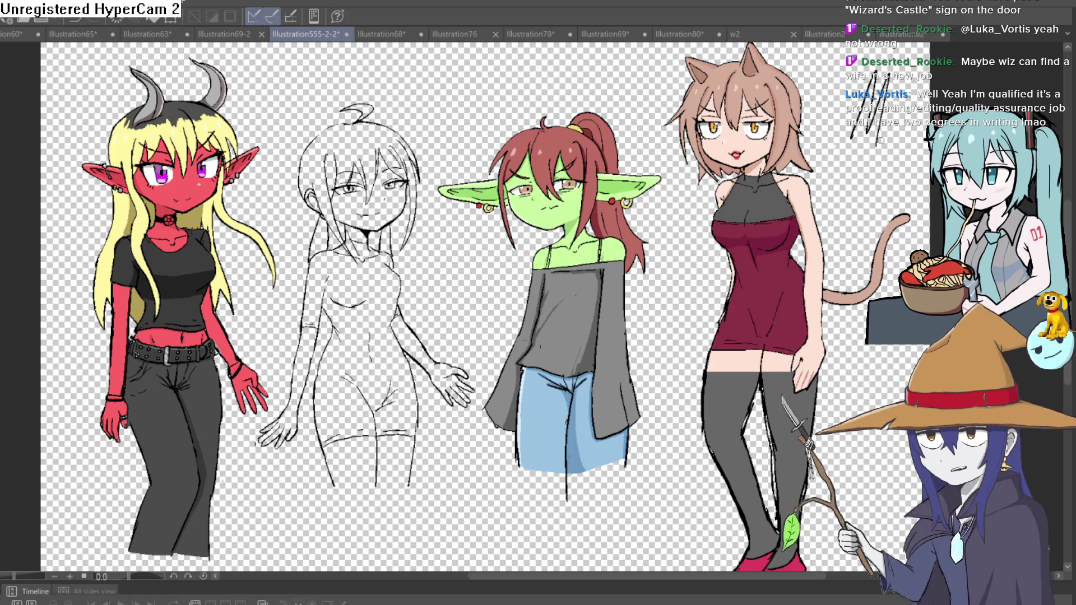
left_click_drag(850, 117, 851, 159)
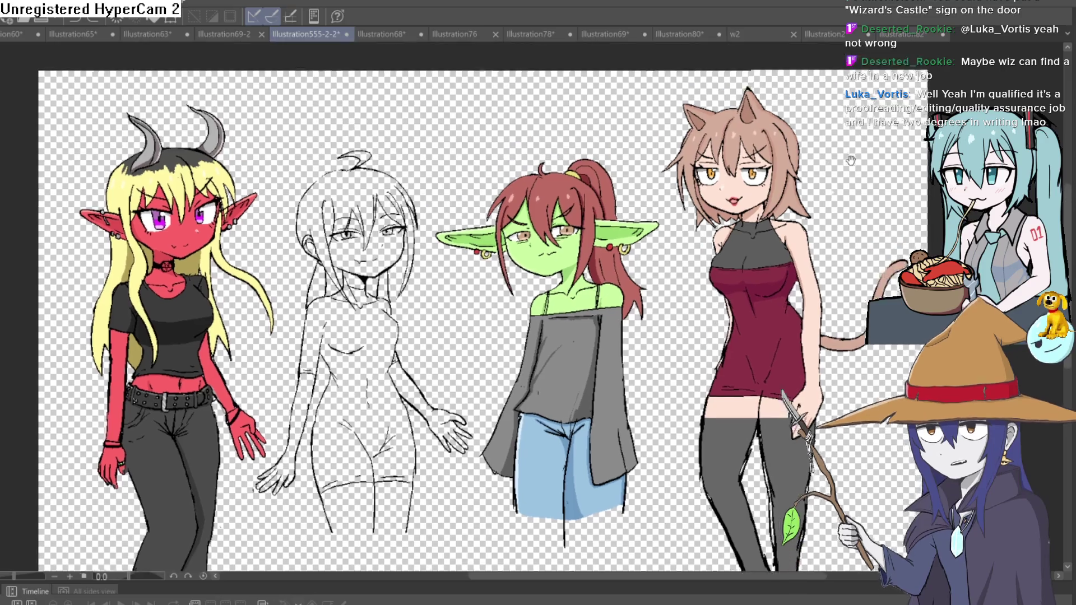
scroll(850, 158, "down", 2)
scroll(540, 288, "up", 5)
scroll(540, 289, "up", 4)
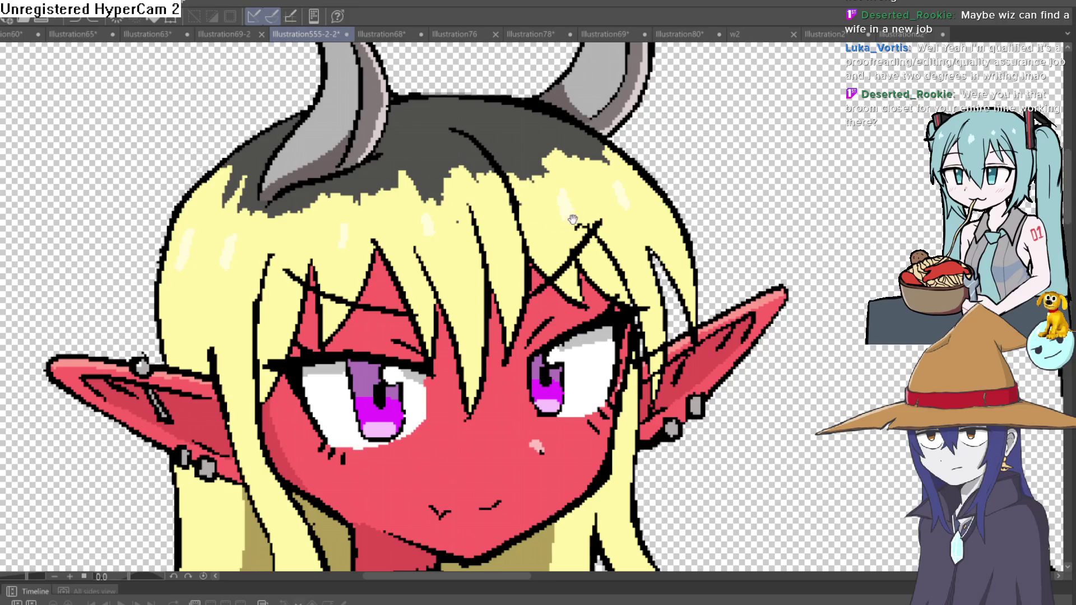
scroll(569, 221, "down", 4)
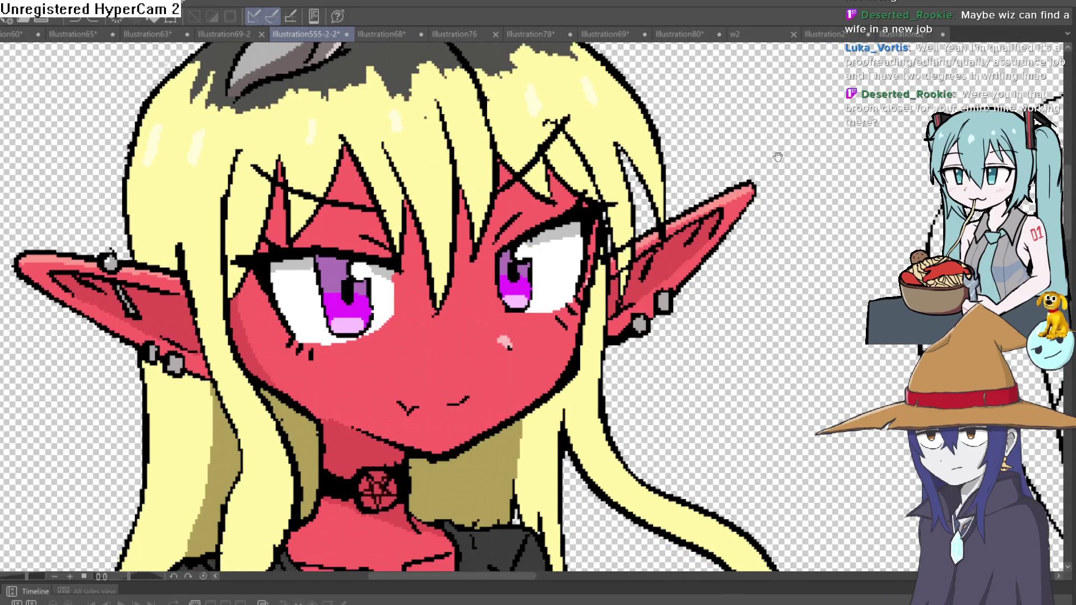
left_click_drag(778, 159, 770, 130)
scroll(799, 155, "down", 3)
scroll(802, 189, "down", 5)
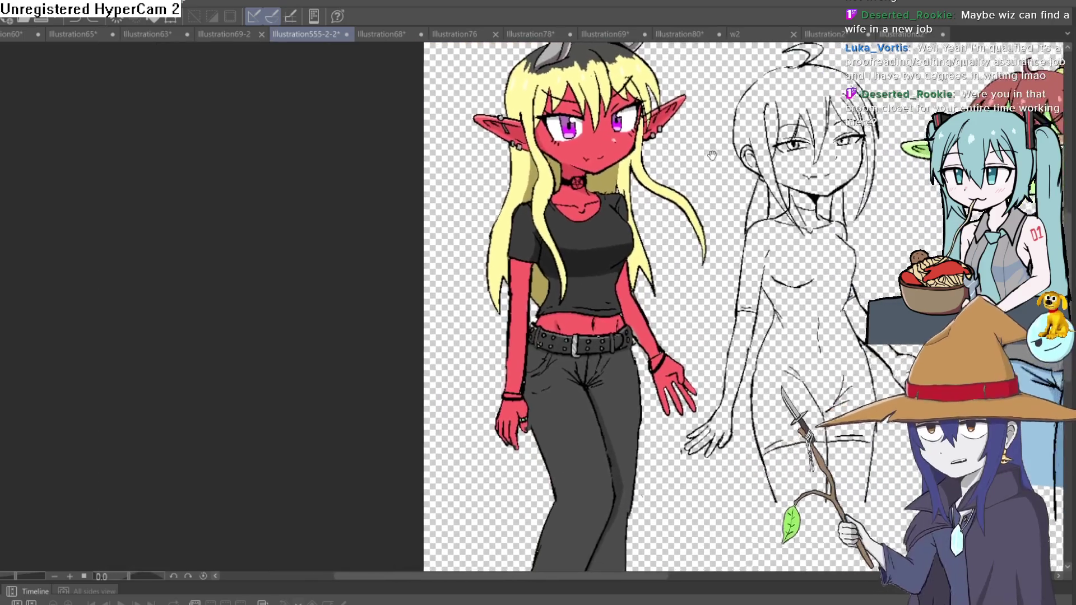
mouse_move(695, 174)
left_mouse_down()
mouse_move(605, 172)
mouse_move(608, 79)
mouse_move(603, 312)
left_mouse_up()
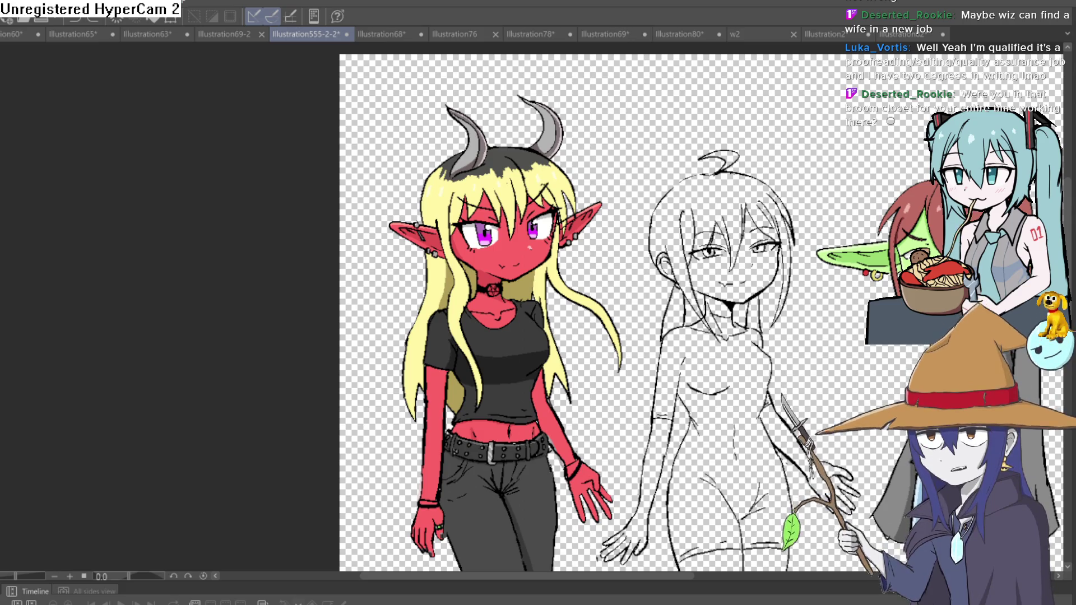
scroll(701, 308, "down", 3)
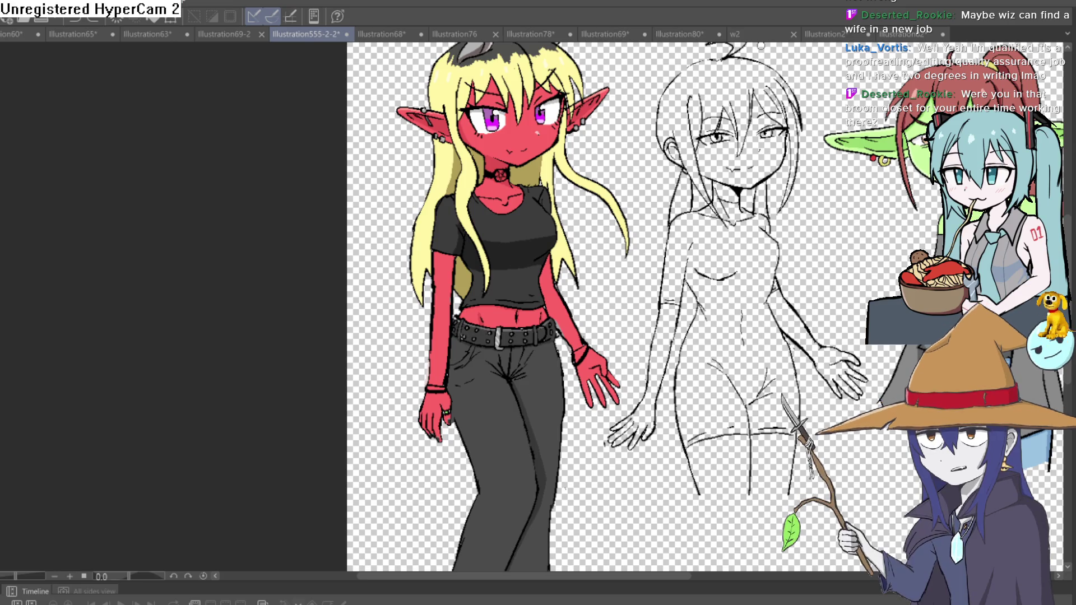
scroll(561, 359, "up", 3)
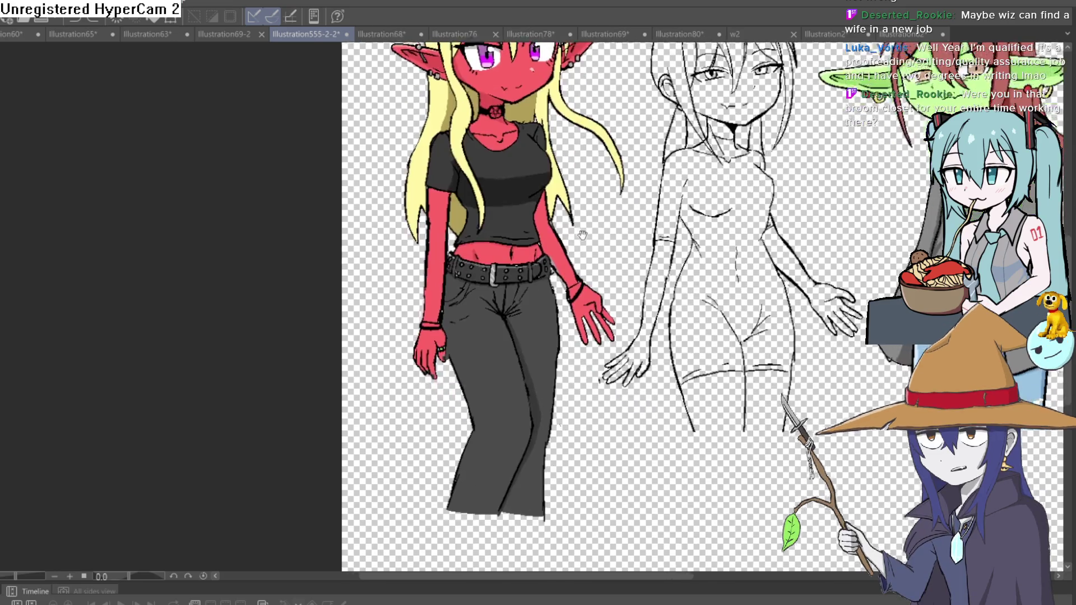
scroll(629, 240, "up", 5)
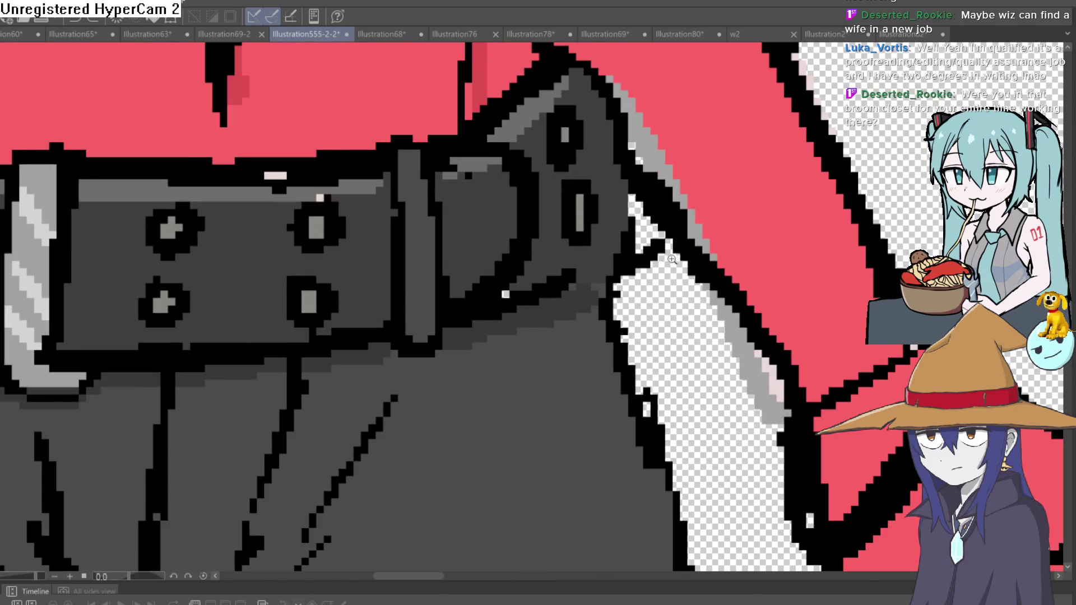
scroll(629, 240, "down", 8)
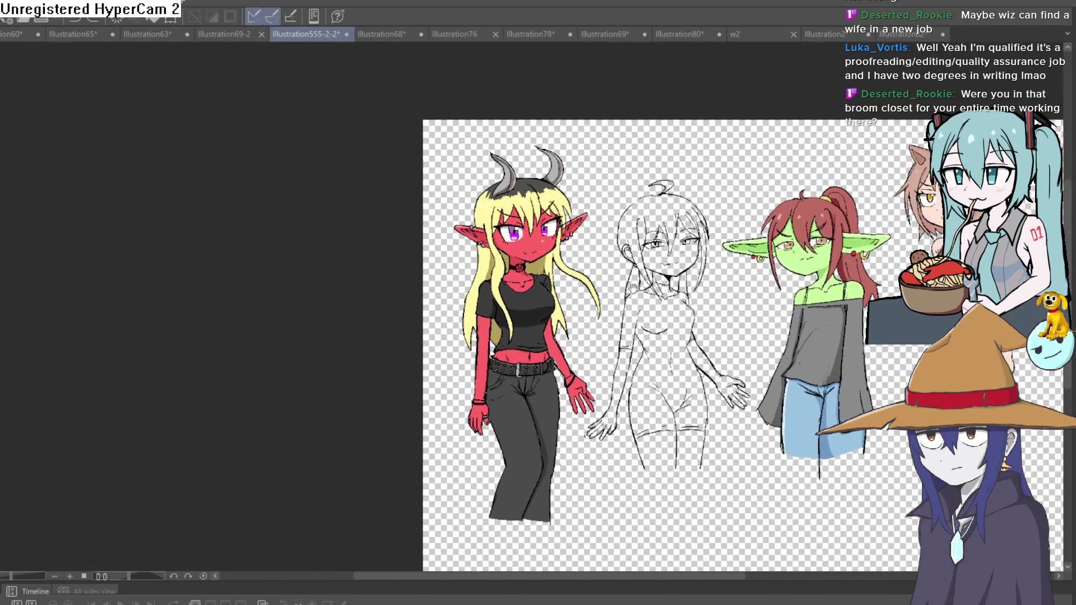
left_click_drag(633, 286, 583, 297)
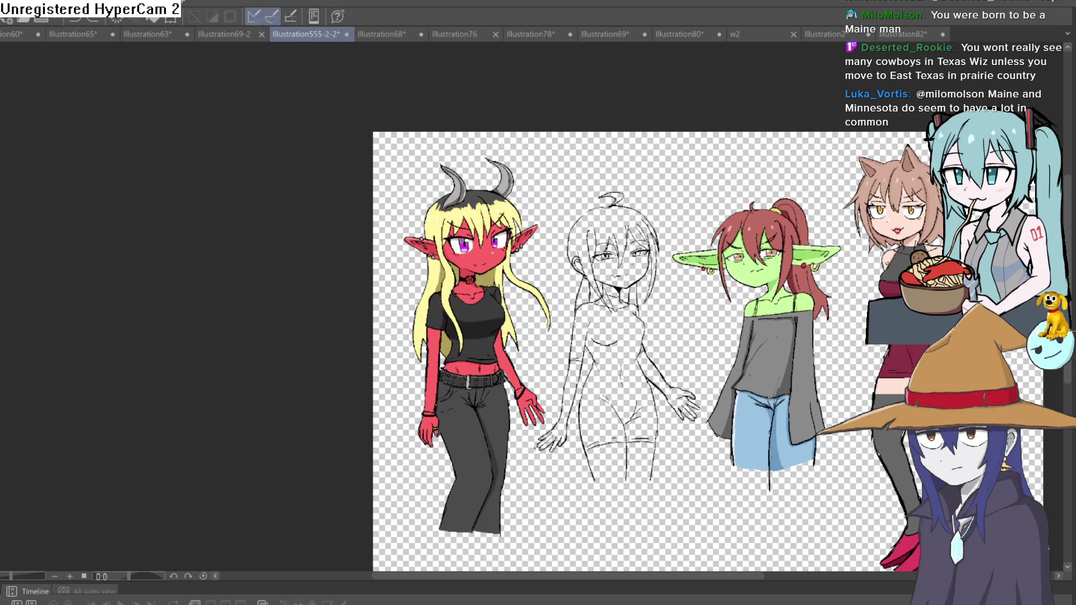
key("ctrl+s")
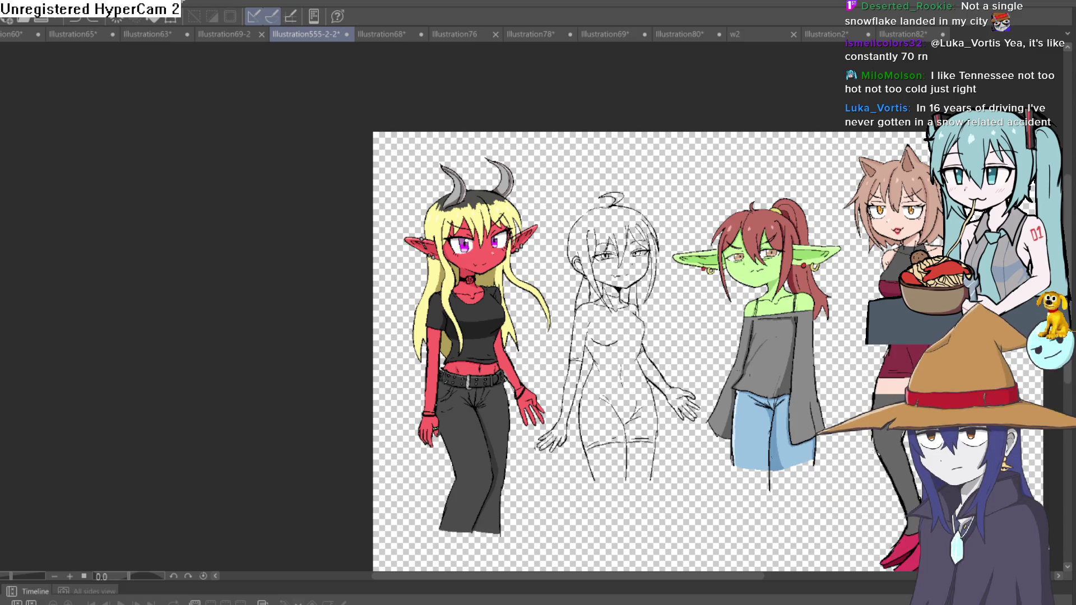
Zoom on the demon and line-art girls' heads with horns visible, then centre the goblin girl
left_click_drag(691, 172, 716, 135)
key("ctrl+plus")
key("ctrl+plus")
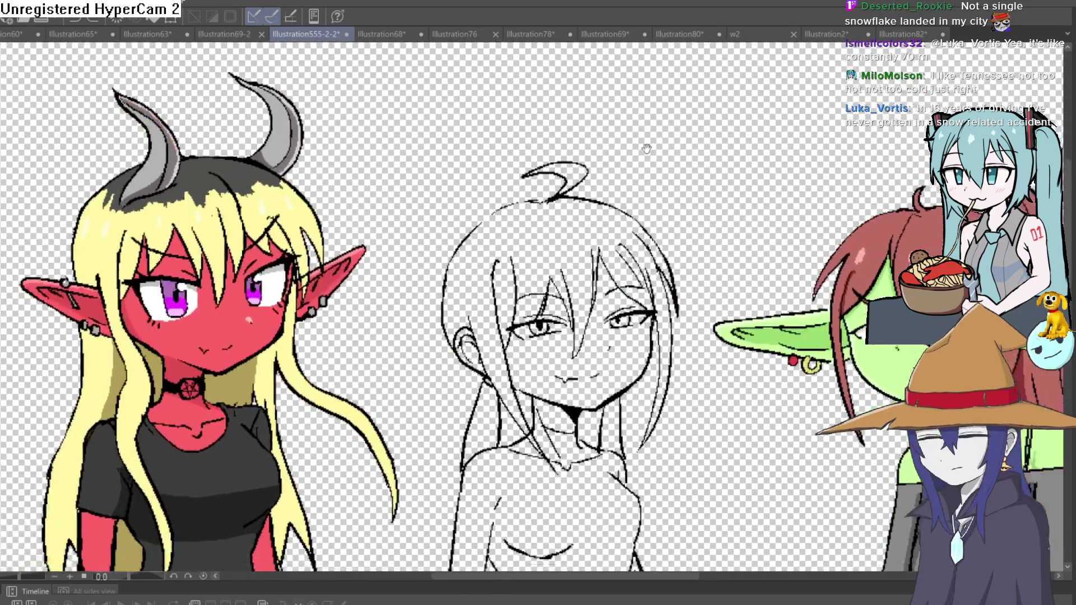
scroll(664, 117, "down", 5)
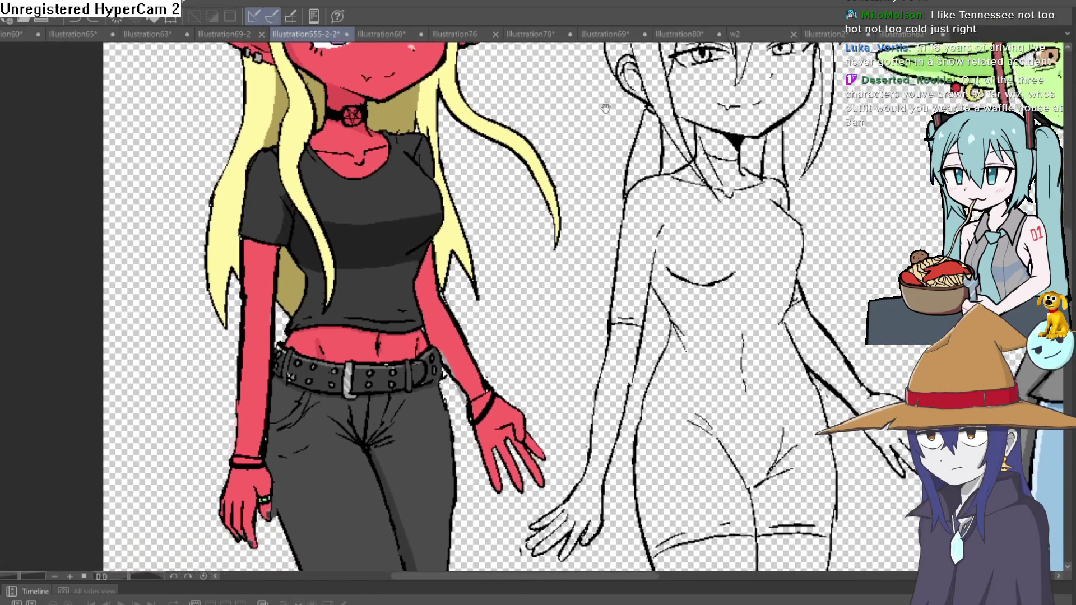
key("ctrl+minus")
scroll(600, 104, "up", 5)
key("ctrl+plus")
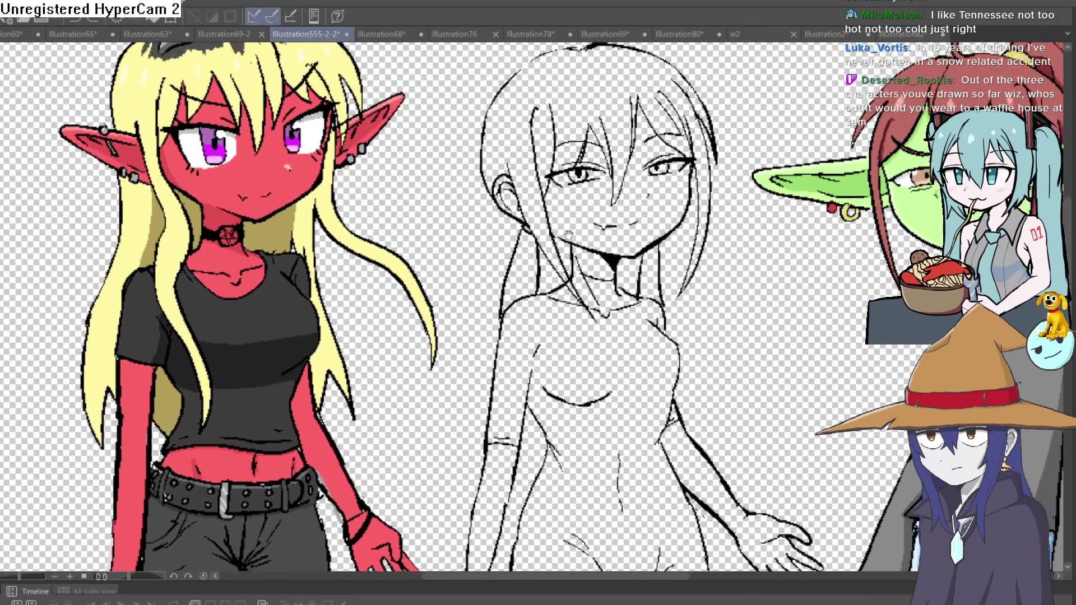
key("ctrl+plus")
key("ctrl+minus")
key("ctrl+plus")
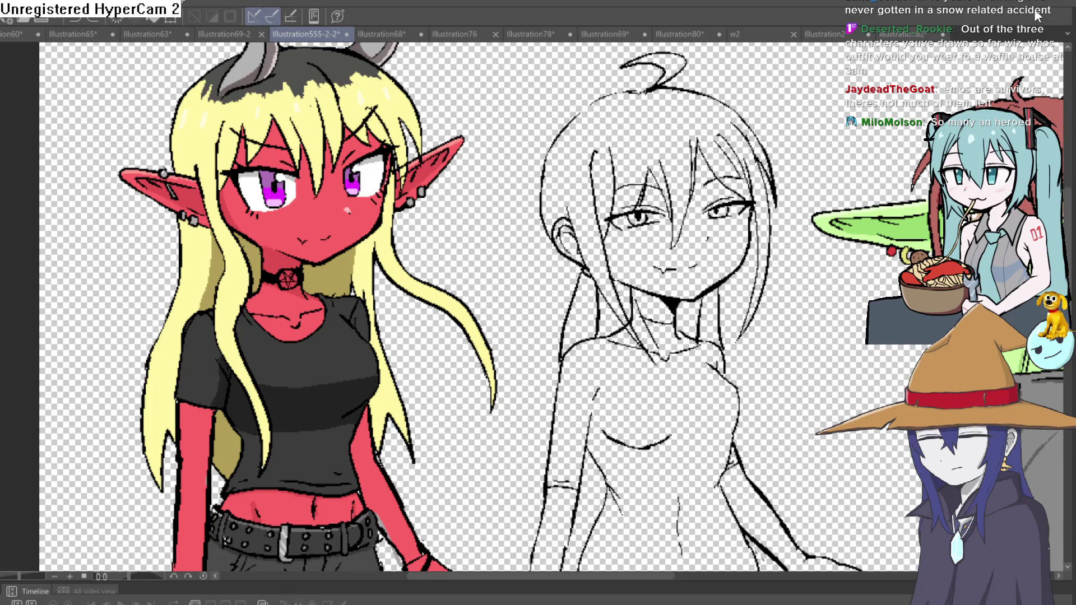
mouse_move(767, 324)
left_mouse_down()
mouse_move(823, 145)
mouse_move(710, 150)
mouse_move(510, 241)
mouse_move(437, 219)
mouse_move(389, 231)
left_mouse_up()
left_click_drag(703, 188, 695, 216)
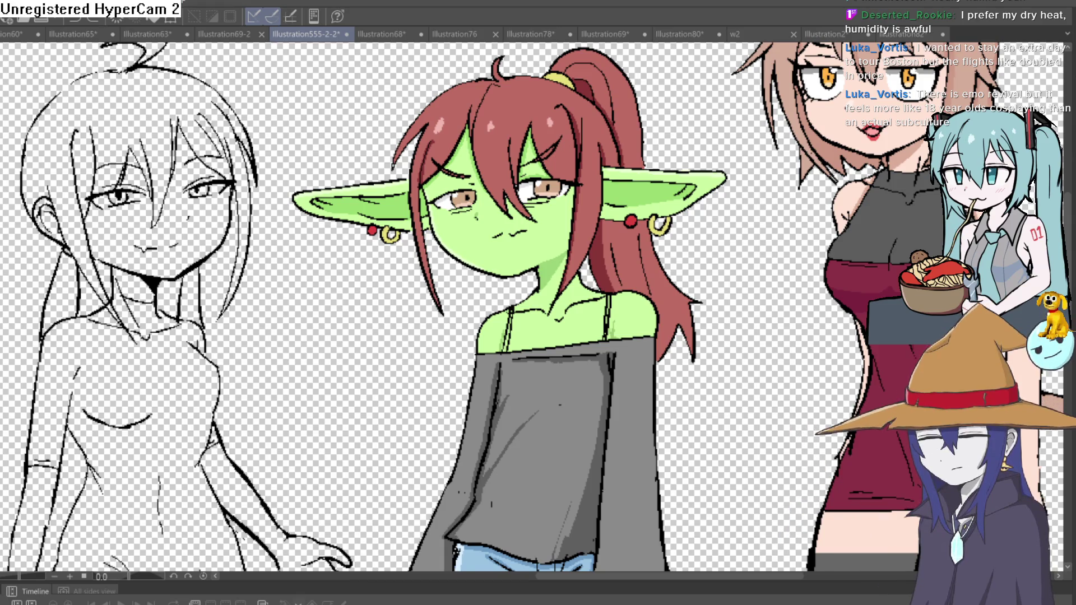
Zoom out over the whole lineup, then cycle through the document tabs to the w2 witch illustration
mouse_move(220, 145)
left_mouse_down()
mouse_move(234, 257)
mouse_move(607, 128)
left_mouse_up()
key("ctrl+minus")
key("ctrl+minus")
key("ctrl+minus")
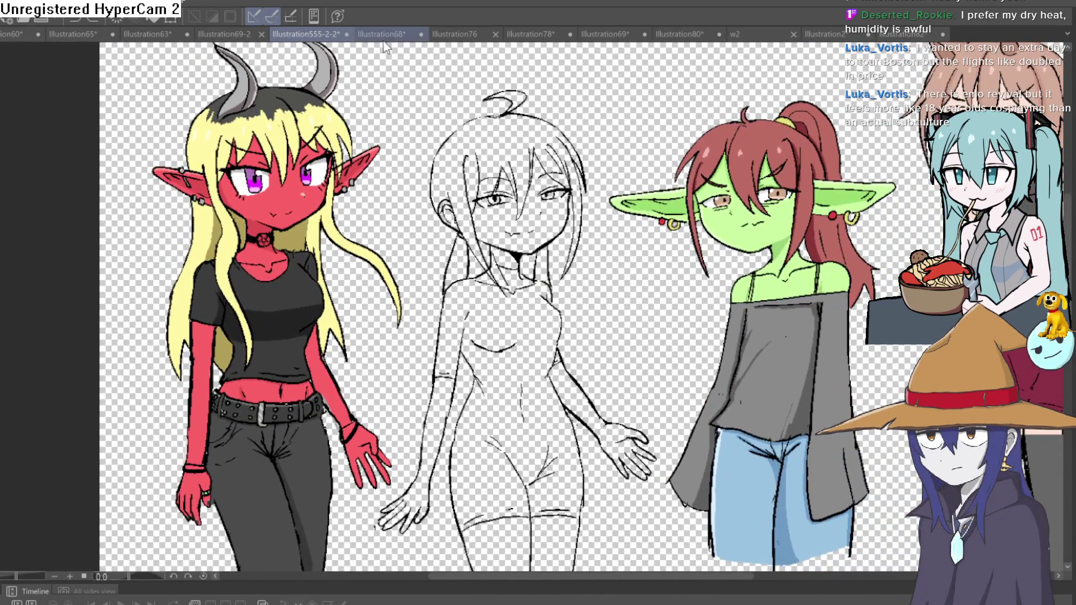
left_click(386, 35)
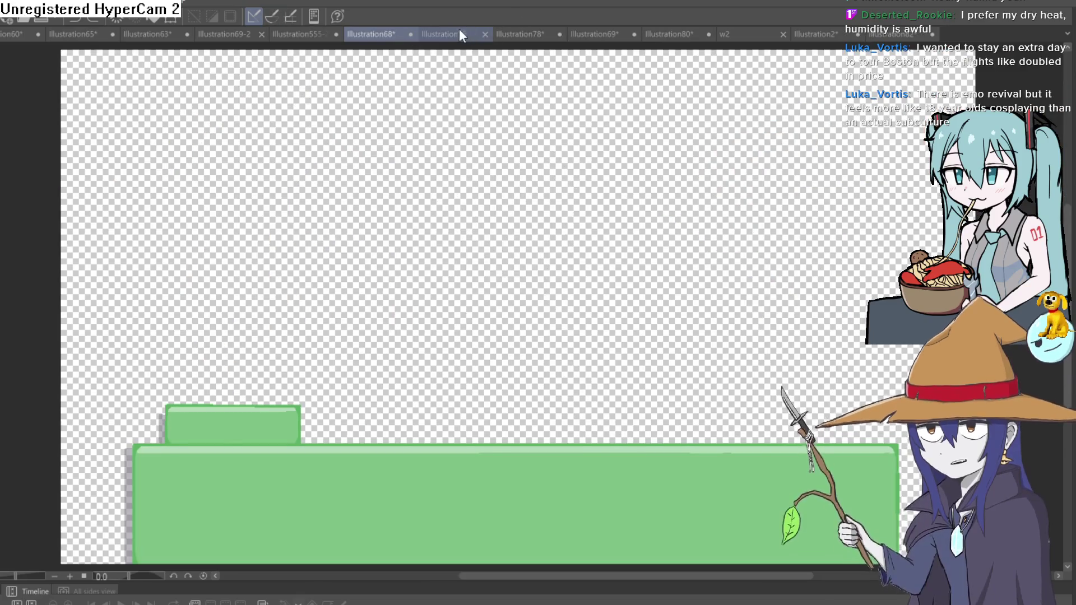
left_click(460, 32)
left_click(673, 32)
left_click(607, 34)
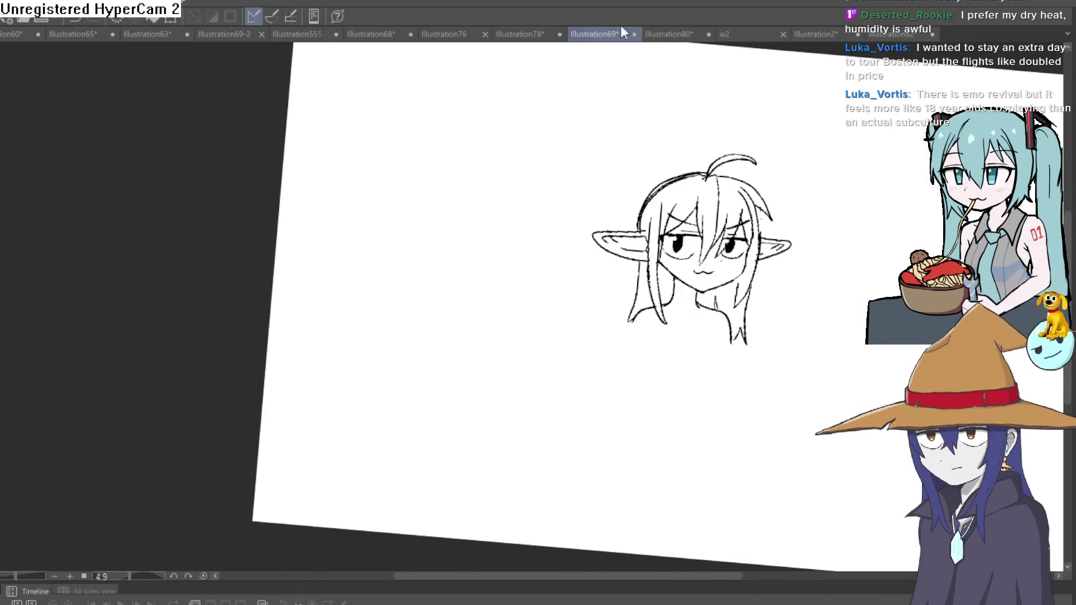
left_click(672, 35)
left_click(751, 33)
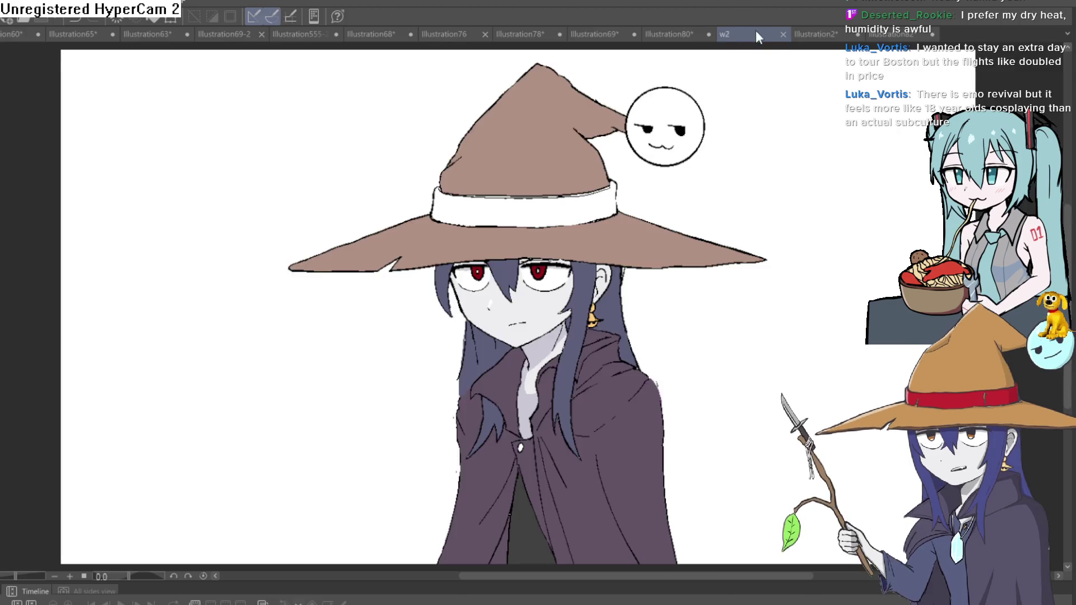
Zoom in and out on the w2 witch, then switch to Illustration63 and the blank Illustration65
scroll(740, 201, "up", 3)
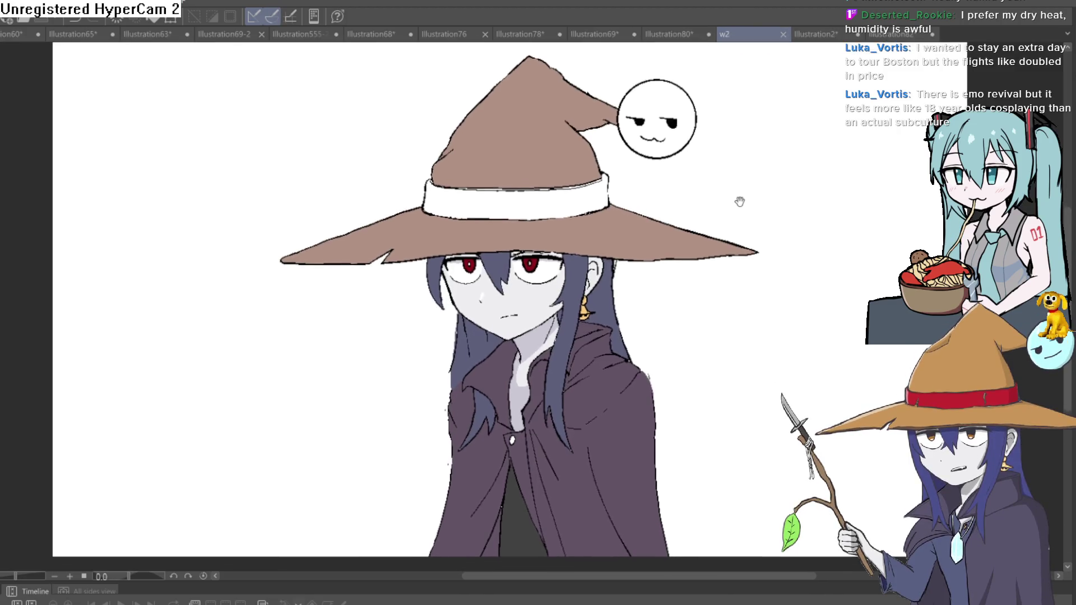
scroll(722, 201, "down", 4)
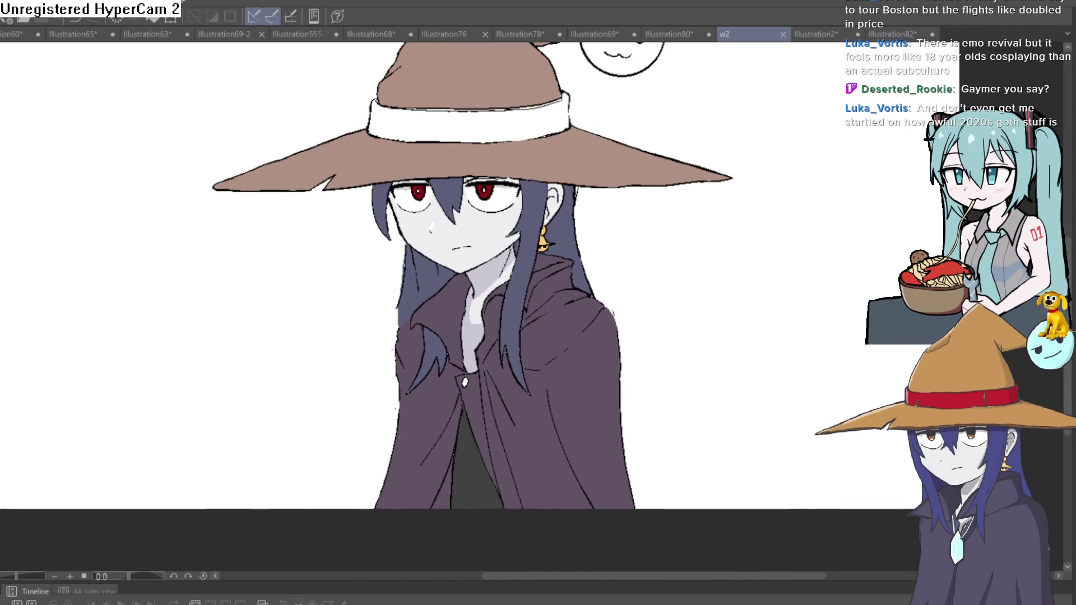
key("ctrl+minus")
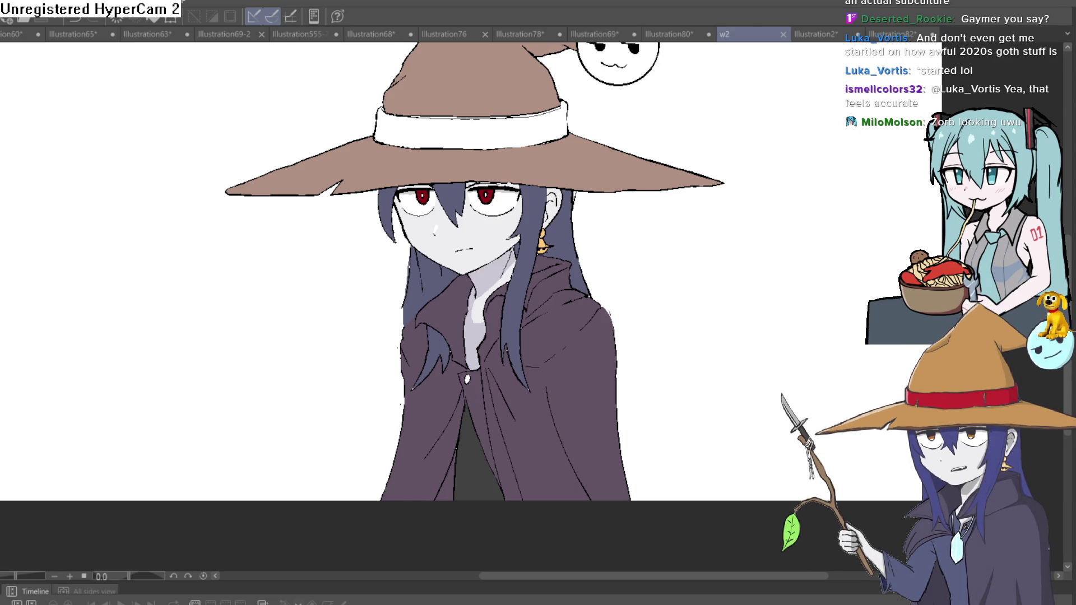
left_click(145, 34)
left_click(78, 36)
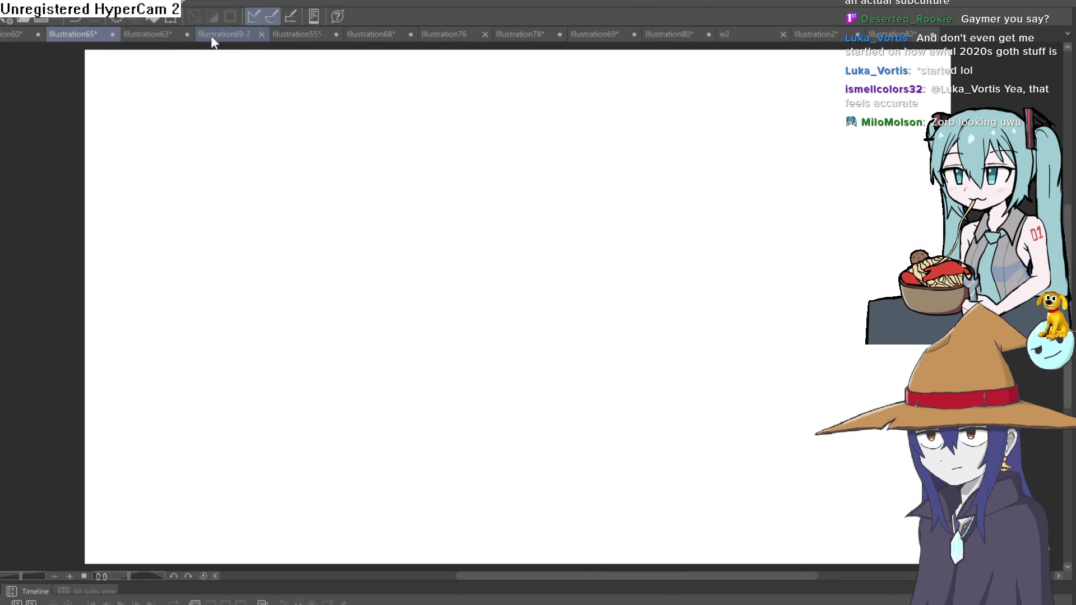
Return to the Illustration555-2-2 lineup and zoom in and rotate the view onto the goblin's face
left_click(299, 33)
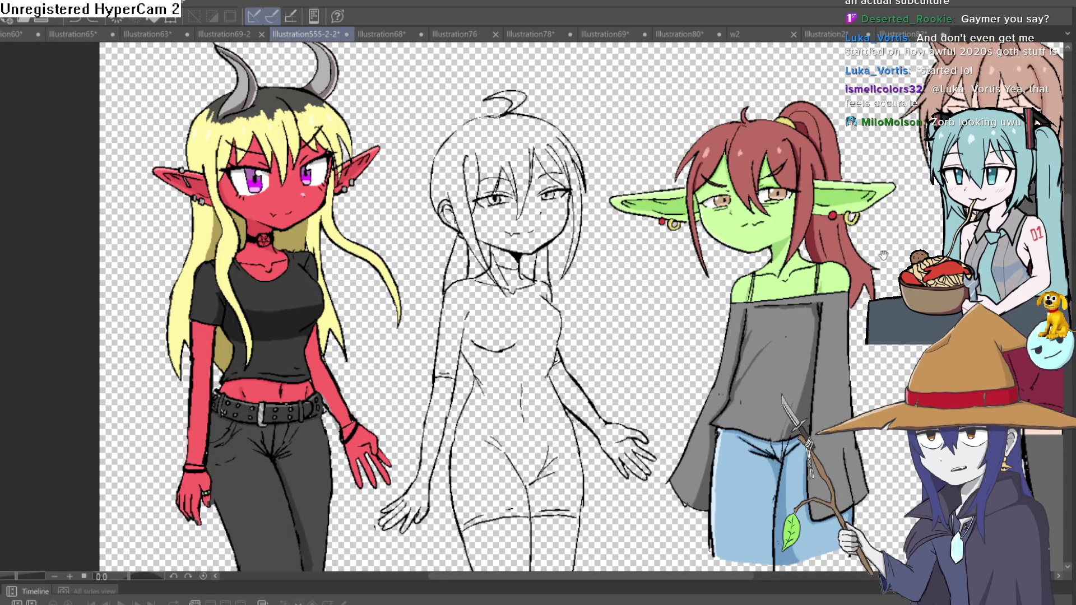
left_click_drag(883, 255, 723, 238)
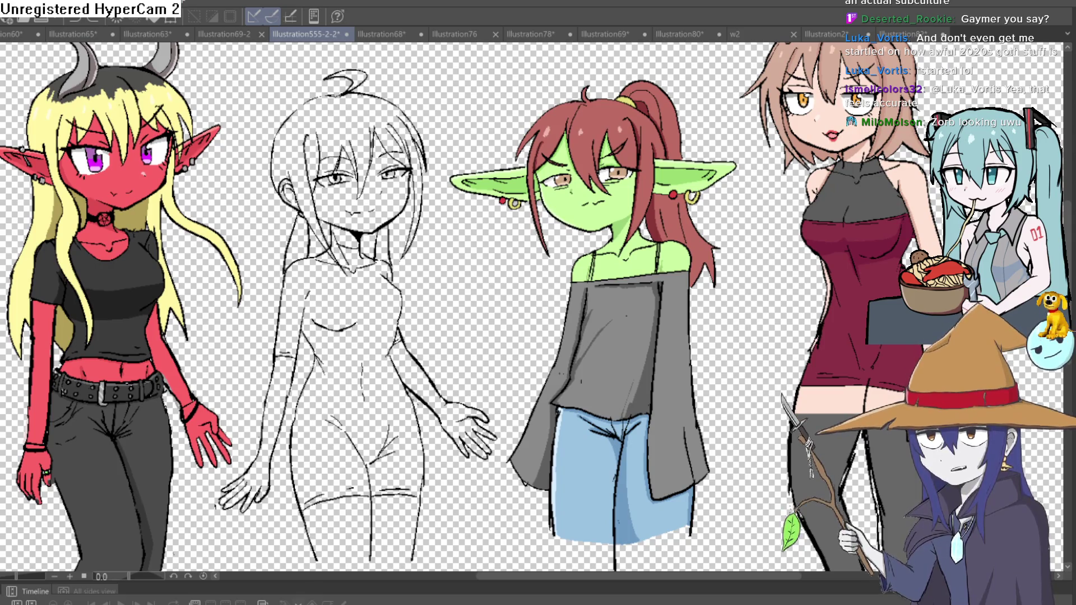
left_click(549, 195)
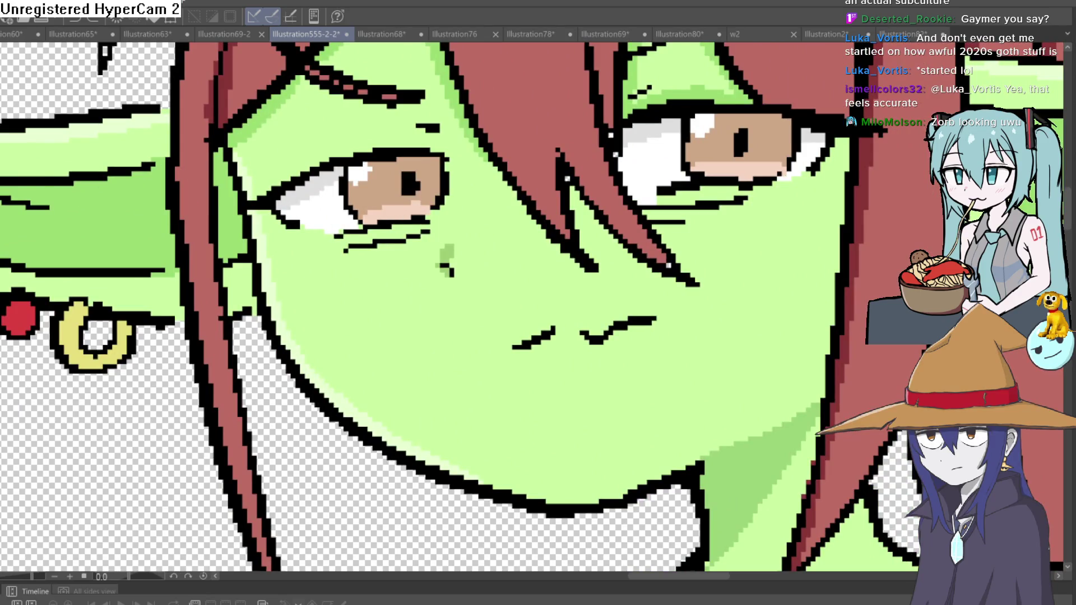
left_click_drag(522, 192, 403, 218)
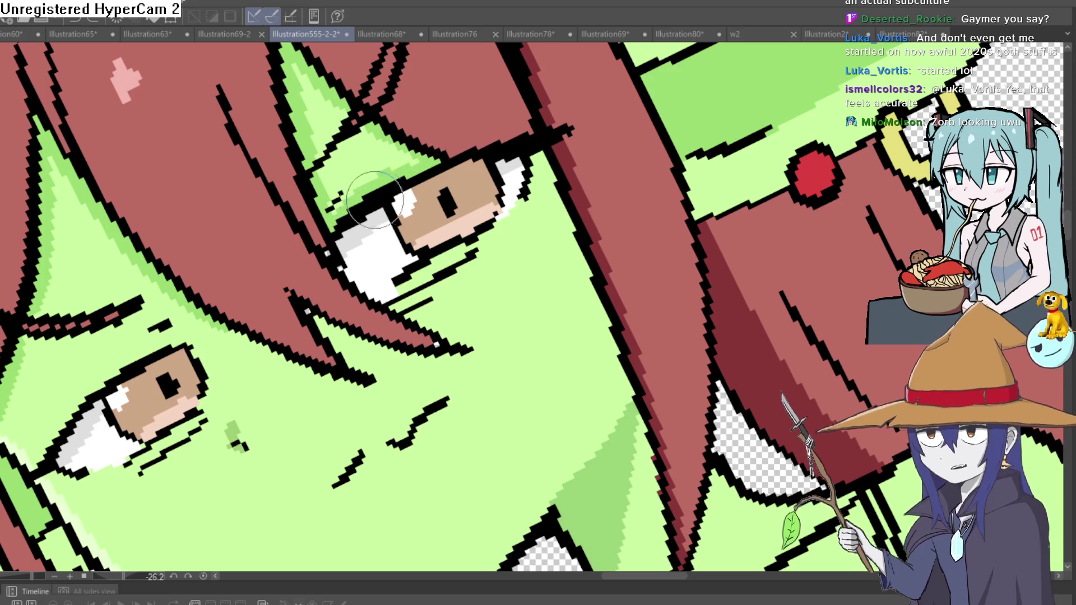
scroll(401, 192, "left", 5)
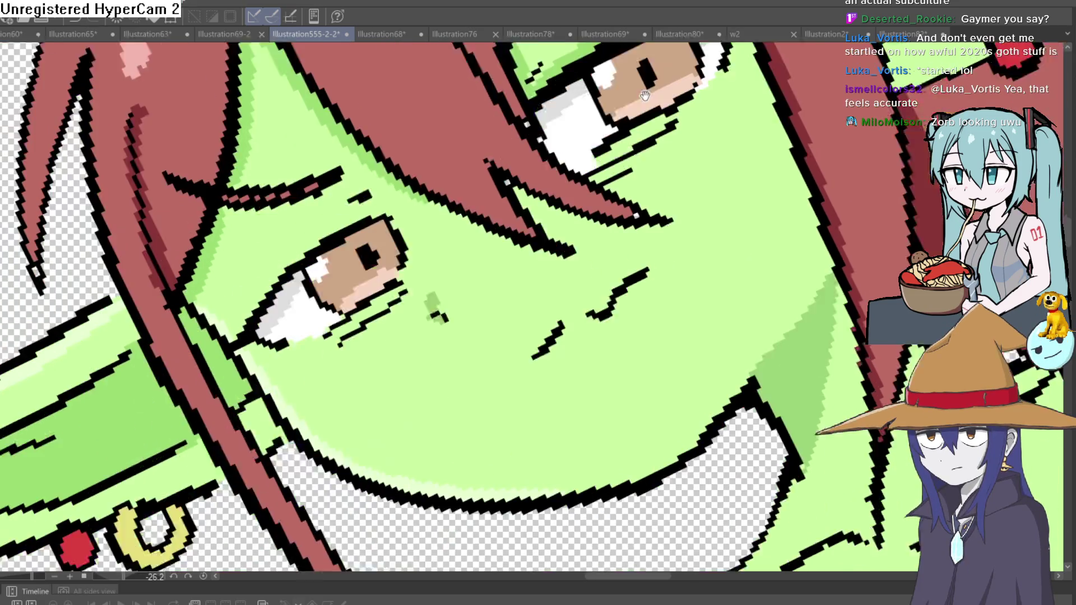
Thicken the goblin's upper eyelid line out to the eye corner, then zoom out to the whole goblin
left_click_drag(413, 198, 296, 282)
left_click_drag(354, 219, 288, 280)
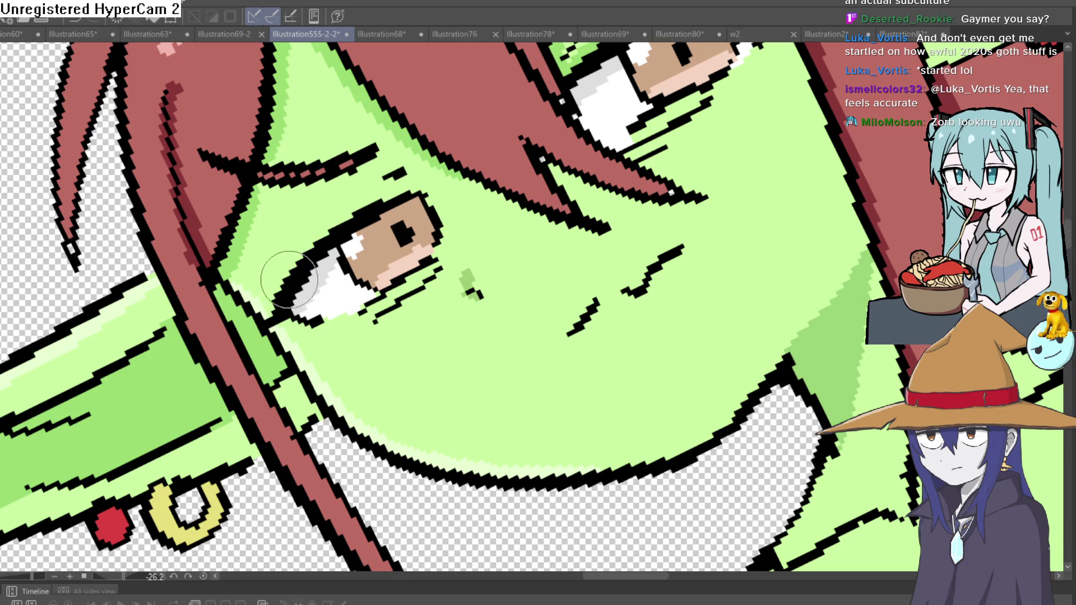
scroll(458, 238, "down", 10)
mouse_move(701, 269)
left_mouse_down()
mouse_move(747, 263)
mouse_move(731, 259)
left_mouse_up()
scroll(729, 260, "down", 4)
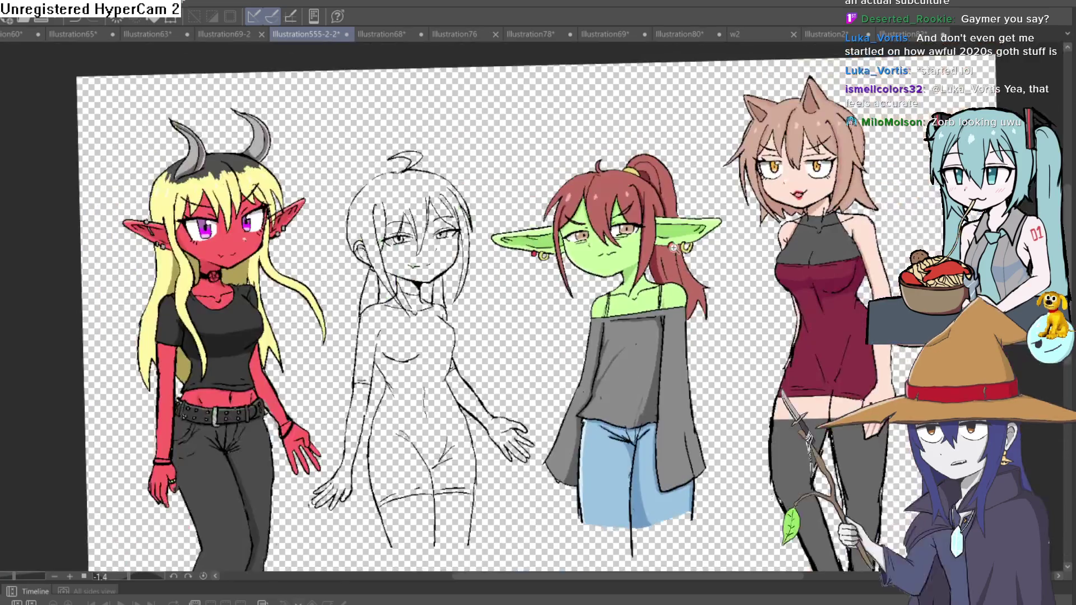
scroll(548, 240, "up", 8)
scroll(510, 235, "down", 2)
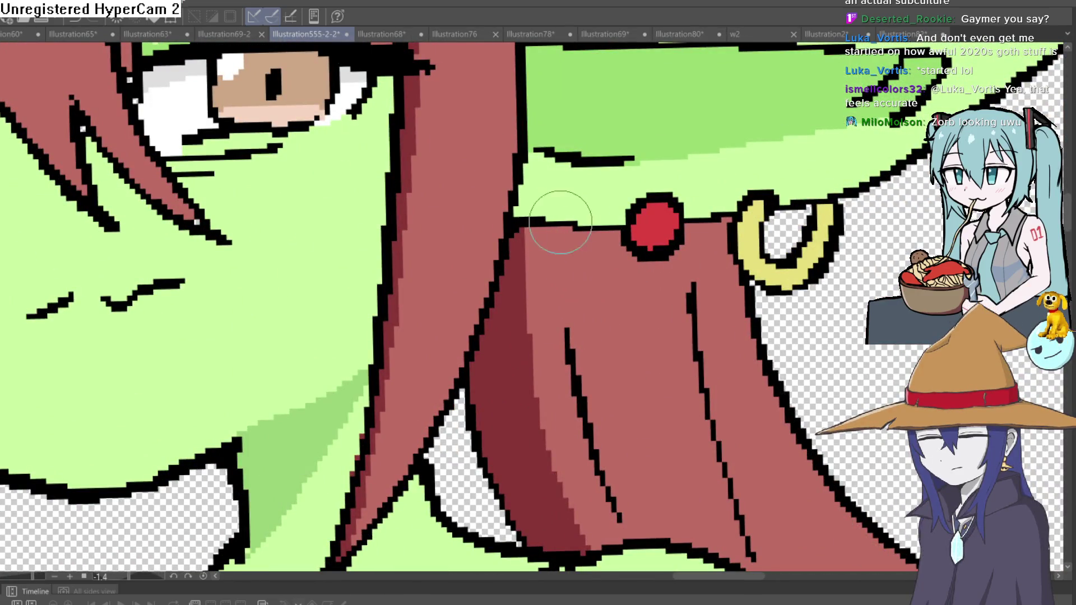
scroll(555, 228, "down", 5)
scroll(678, 206, "up", 2)
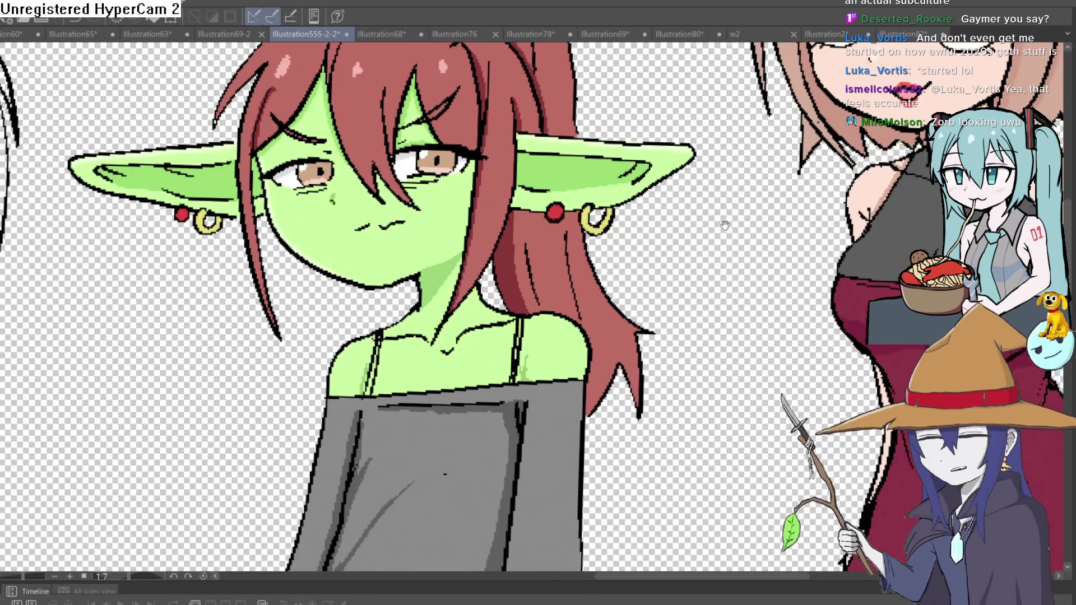
scroll(675, 219, "down", 3)
scroll(672, 227, "up", 2)
scroll(695, 213, "down", 3)
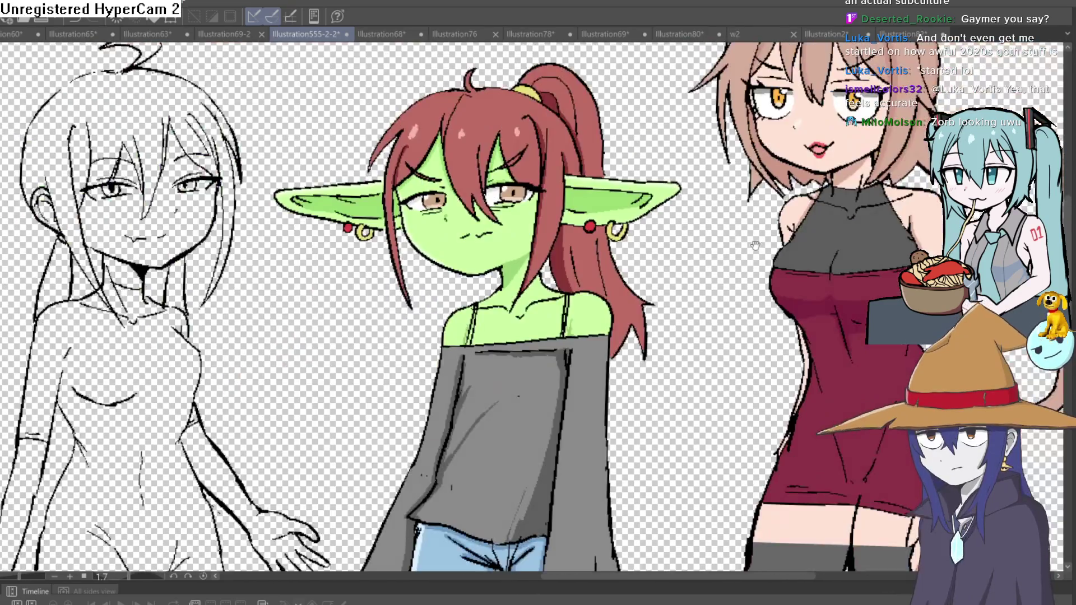
scroll(722, 192, "up", 2)
key("ctrl+0")
key("h")
scroll(504, 308, "up", 2)
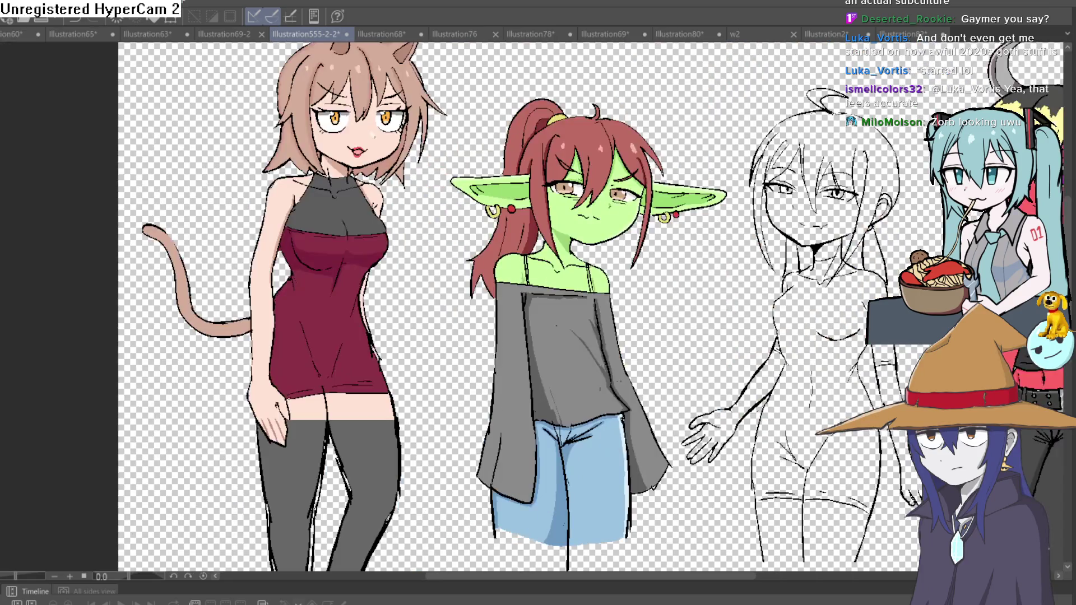
key("h")
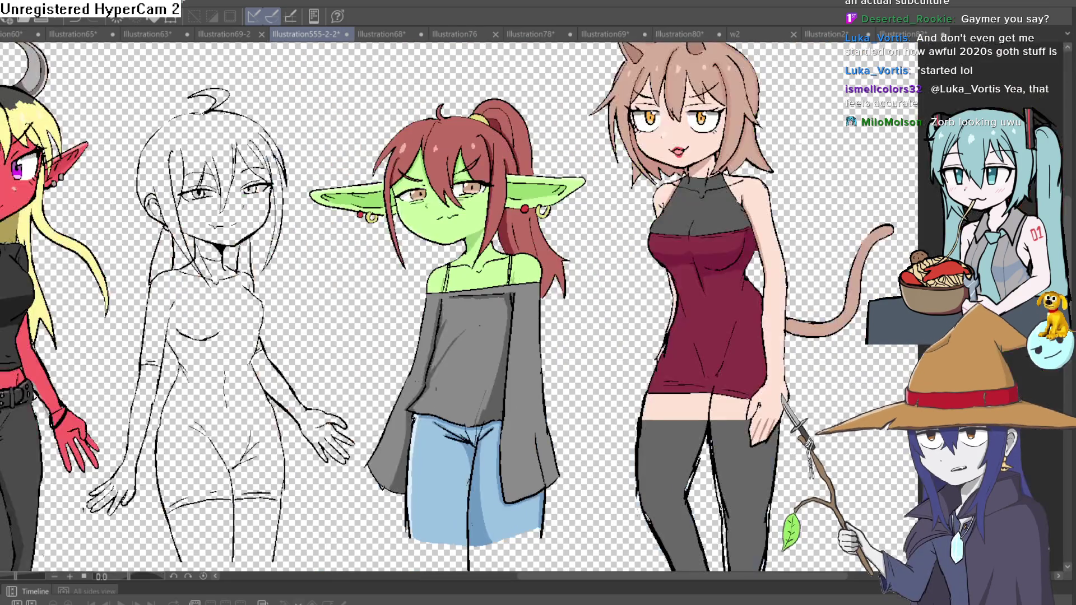
key("h")
key("h")
key("h")
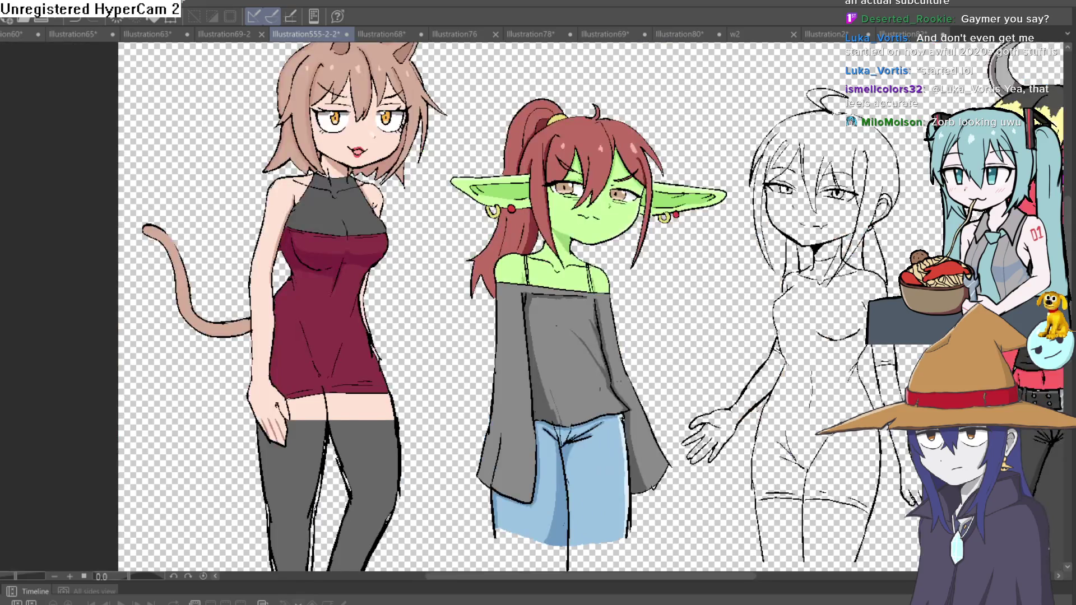
scroll(556, 274, "up", 4)
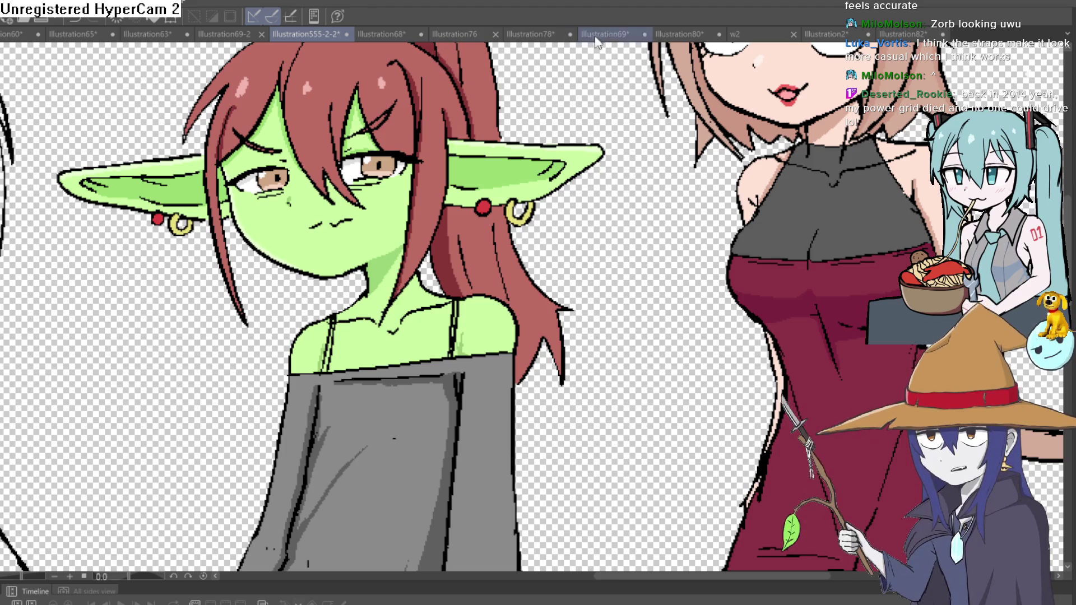
Open the w2 witch illustration, frame her face and hat, and mirror it back and forth to check
left_click(756, 34)
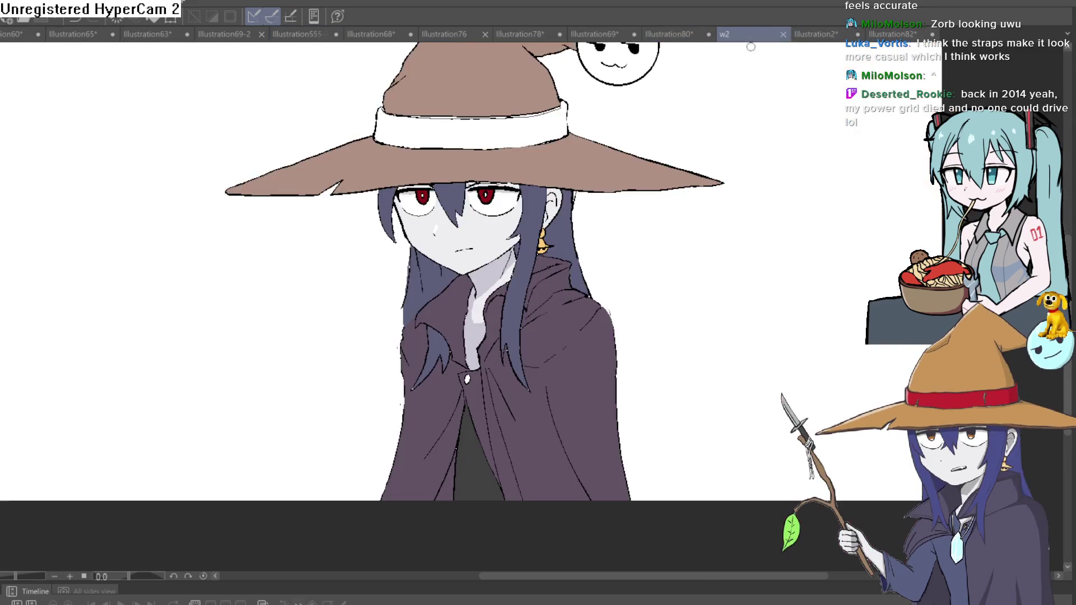
mouse_move(736, 145)
left_mouse_down()
mouse_move(713, 238)
mouse_move(697, 212)
left_mouse_up()
scroll(661, 228, "down", 2)
scroll(659, 282, "up", 2)
left_click_drag(660, 282, 683, 273)
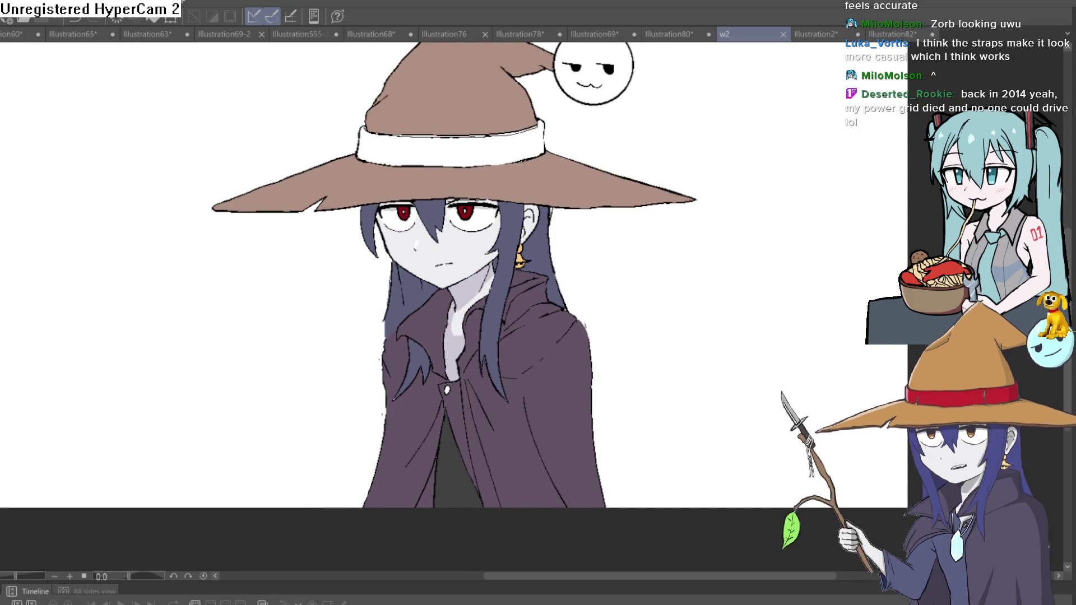
key("h")
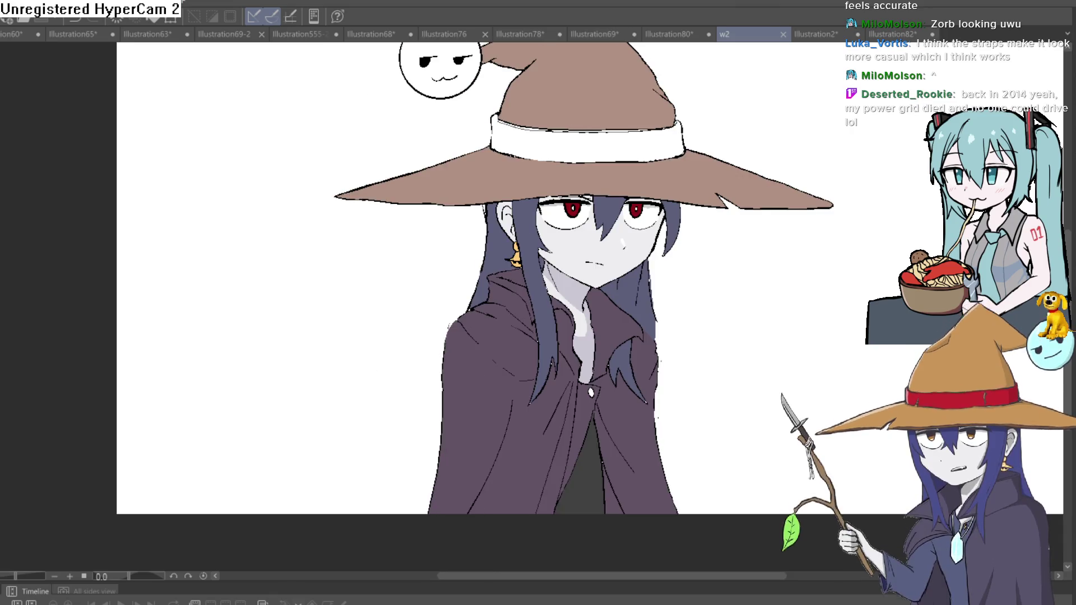
key("h")
key("h")
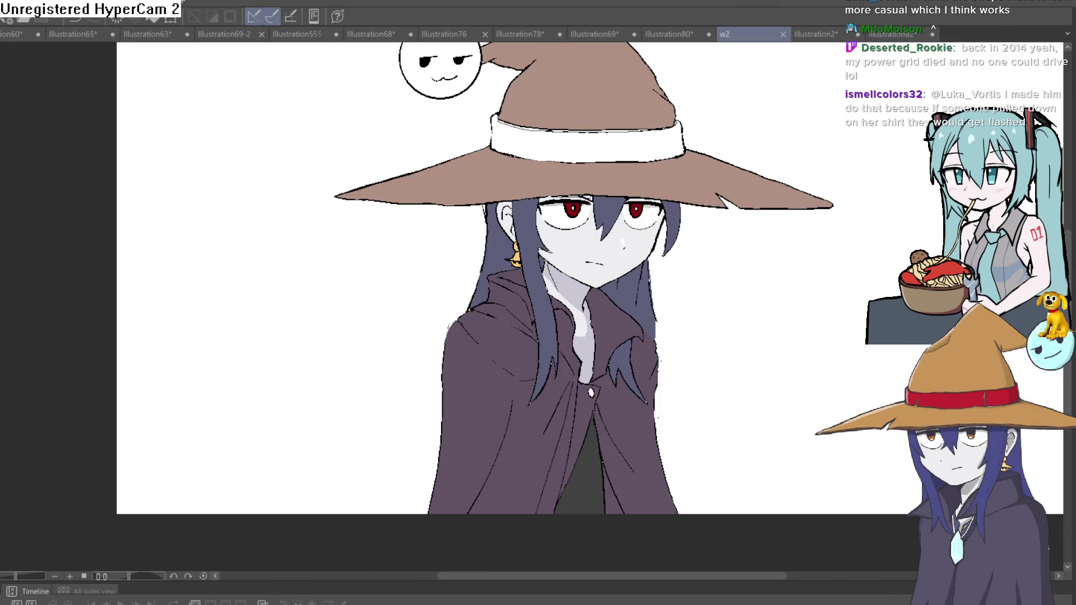
key("h")
key("h")
key("h")
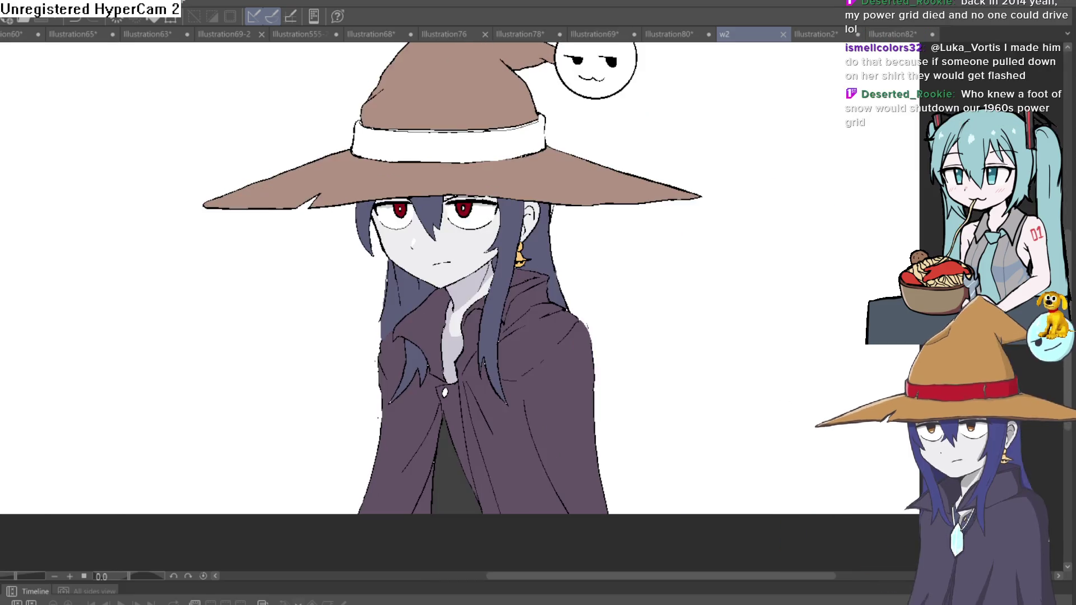
key("h")
key("h")
key("h")
key("h")
key("h")
key("h")
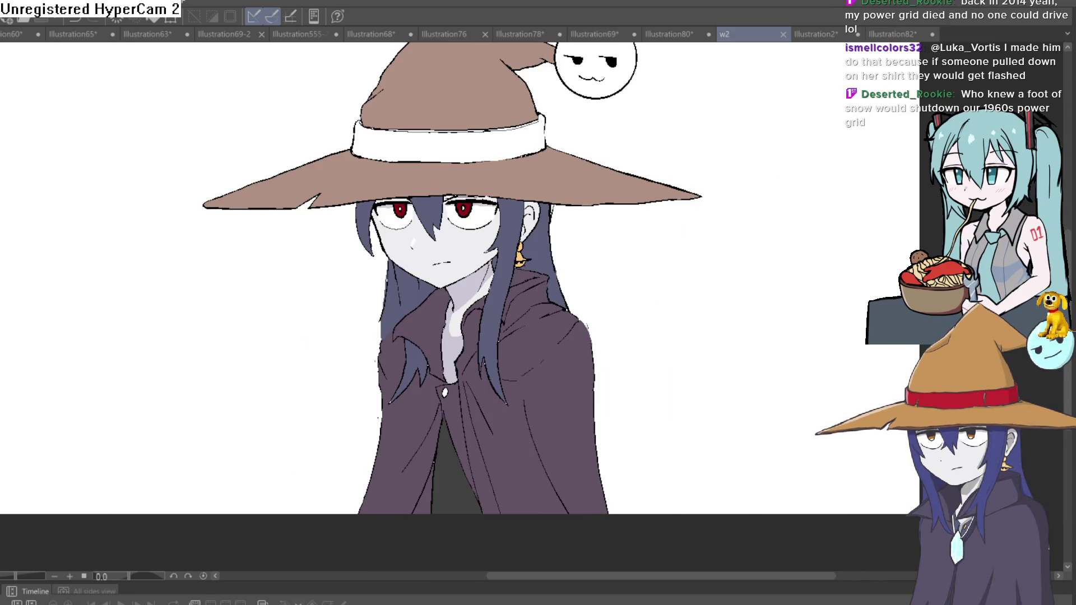
Zoom in on the smiley face doodle, then switch to the Illustration69-2 canvas
left_click_drag(661, 111, 579, 216)
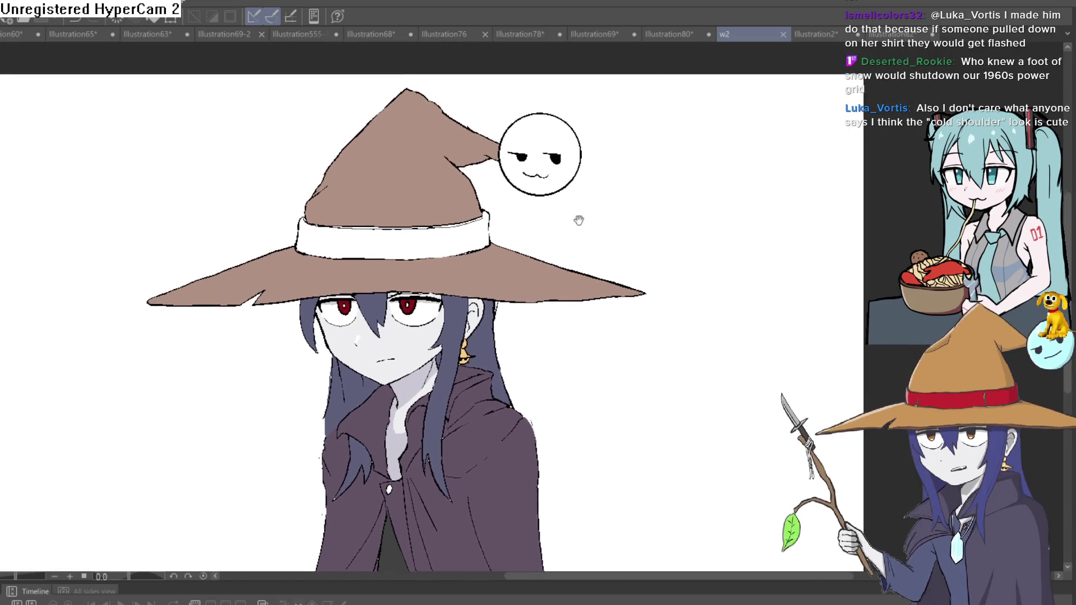
scroll(561, 179, "up", 5)
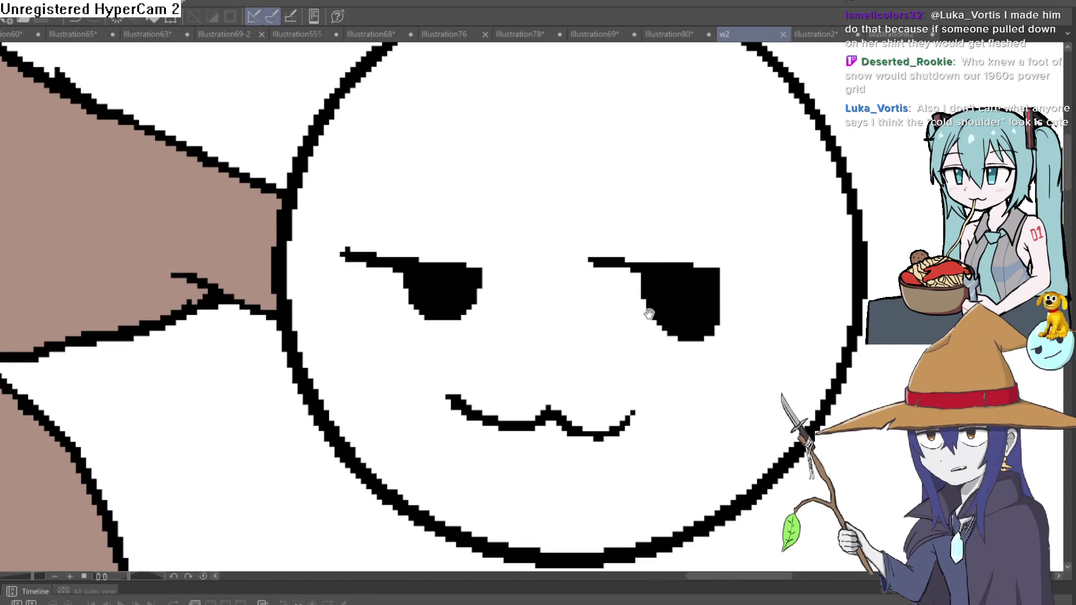
scroll(535, 224, "down", 3)
scroll(537, 232, "down", 1)
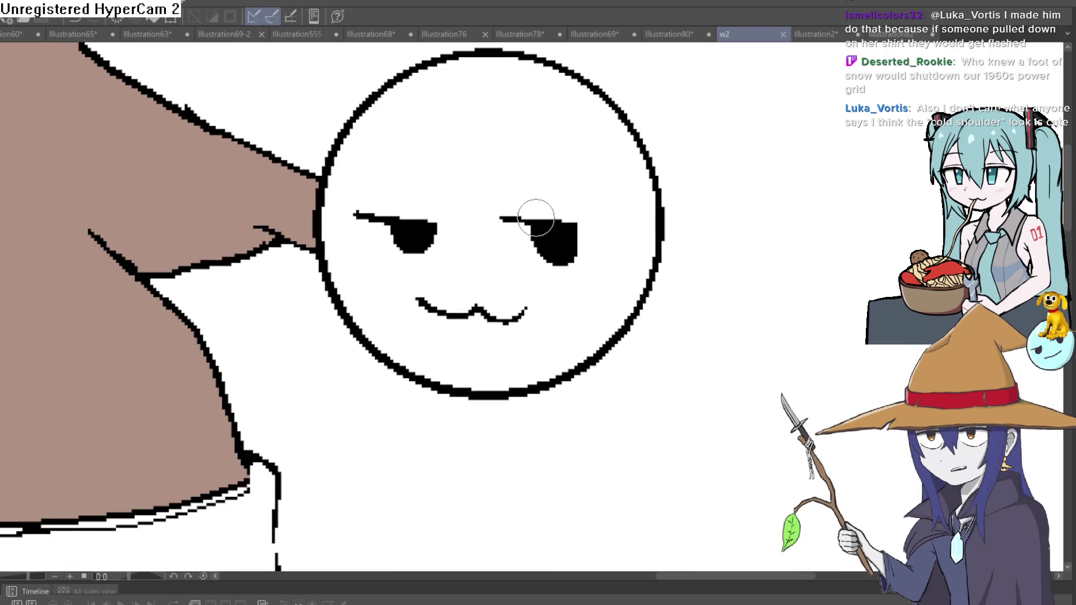
scroll(536, 218, "down", 1)
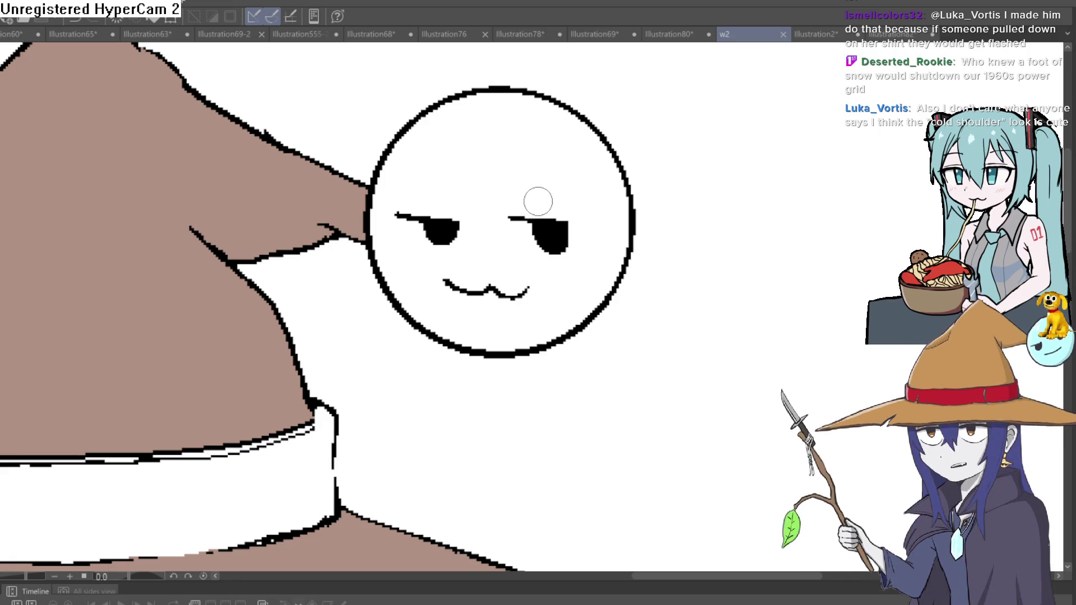
left_click(235, 35)
Switch to Illustration555-2-2 and zoom in closely on the goblin's shirt straps and collarbone
left_click(294, 35)
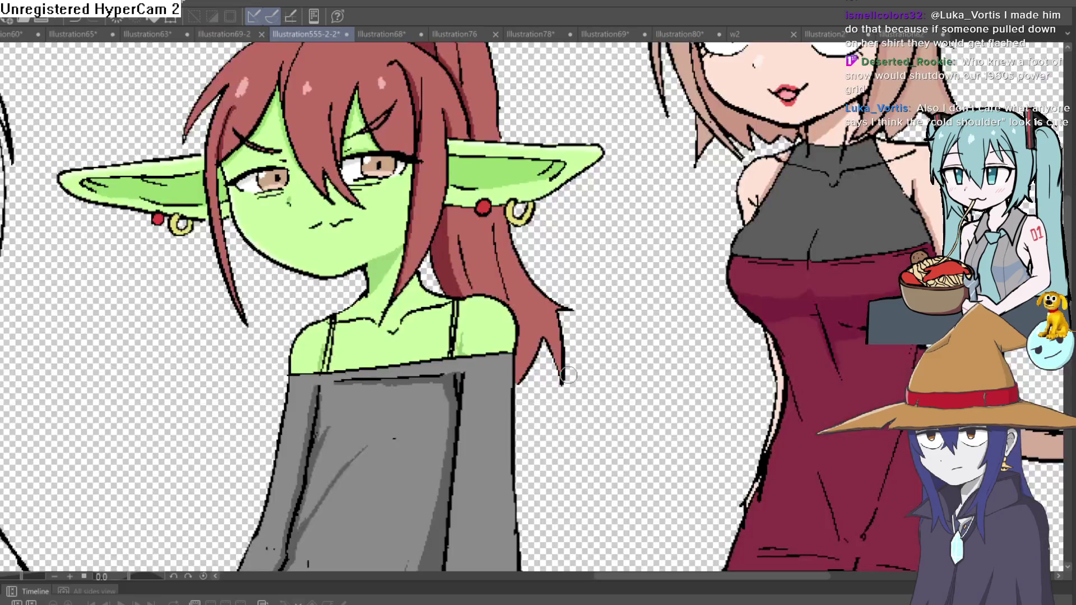
mouse_move(544, 352)
left_mouse_down()
mouse_move(538, 210)
mouse_move(559, 97)
mouse_move(569, 153)
mouse_move(625, 185)
left_mouse_up()
scroll(502, 186, "up", 2)
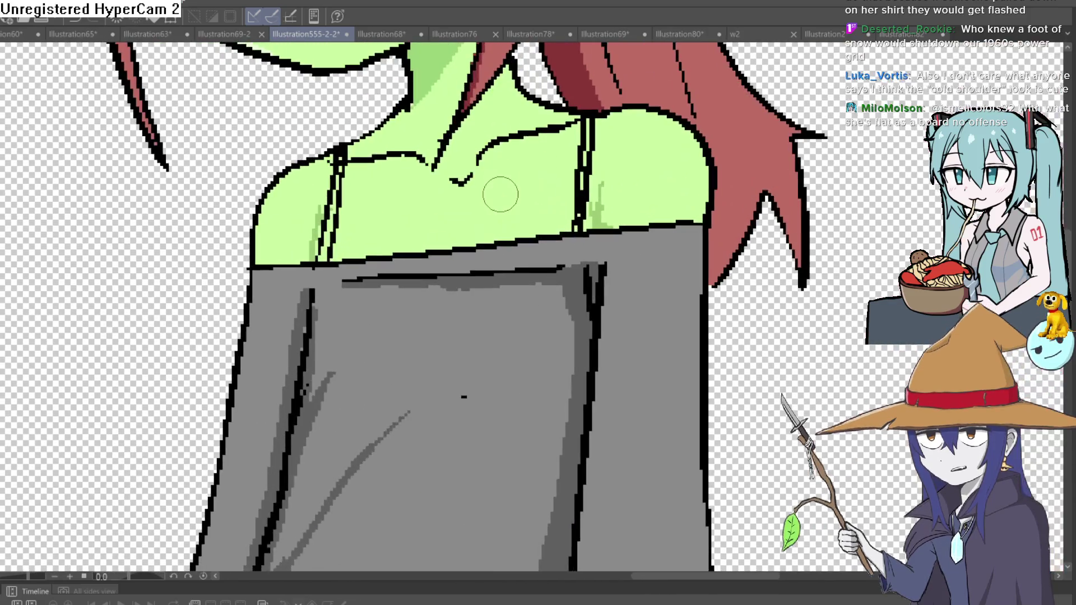
scroll(501, 192, "down", 5)
scroll(511, 193, "up", 3)
scroll(510, 194, "up", 2)
scroll(510, 193, "down", 2)
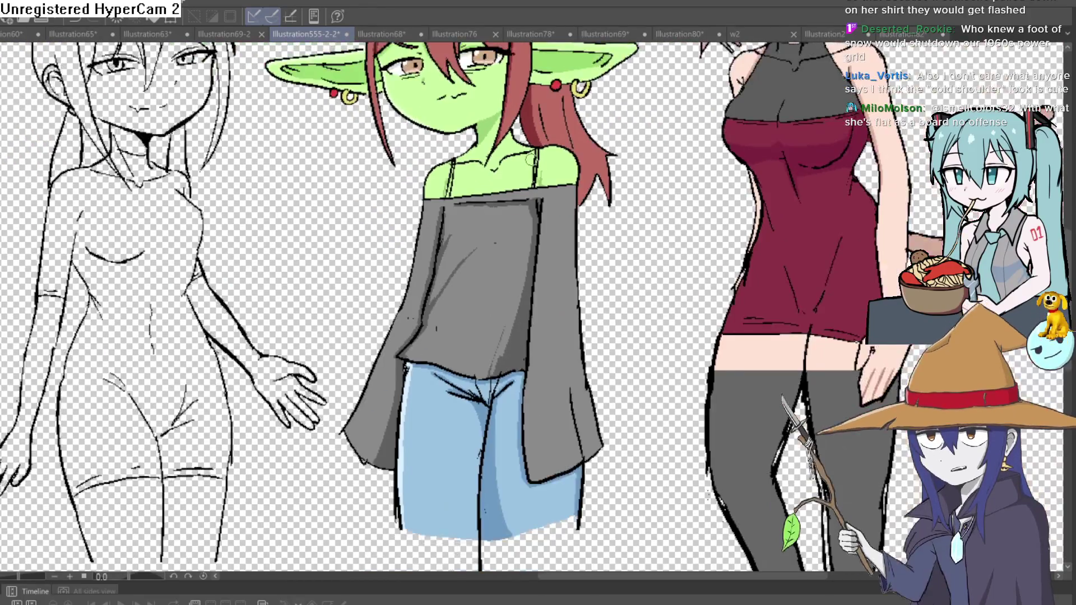
scroll(529, 161, "up", 3)
scroll(530, 161, "up", 2)
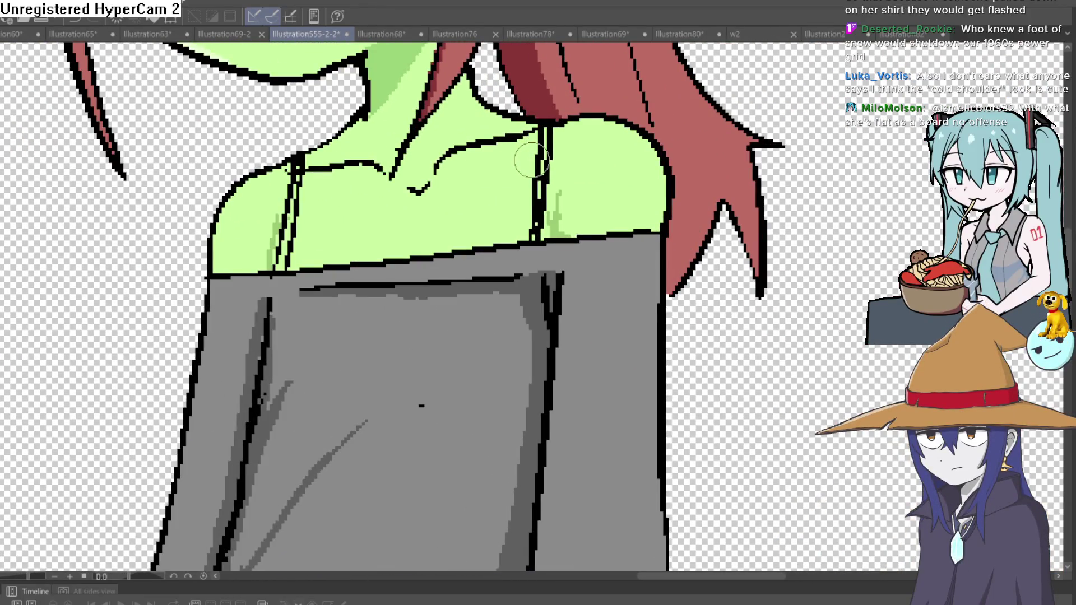
scroll(532, 161, "down", 2)
scroll(531, 161, "up", 2)
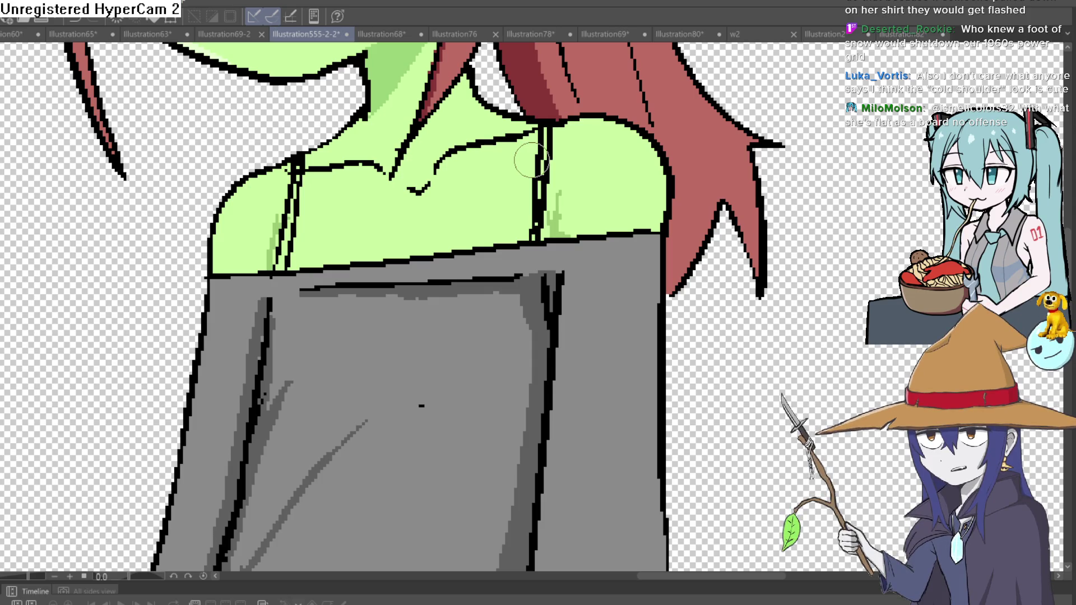
scroll(608, 276, "down", 4)
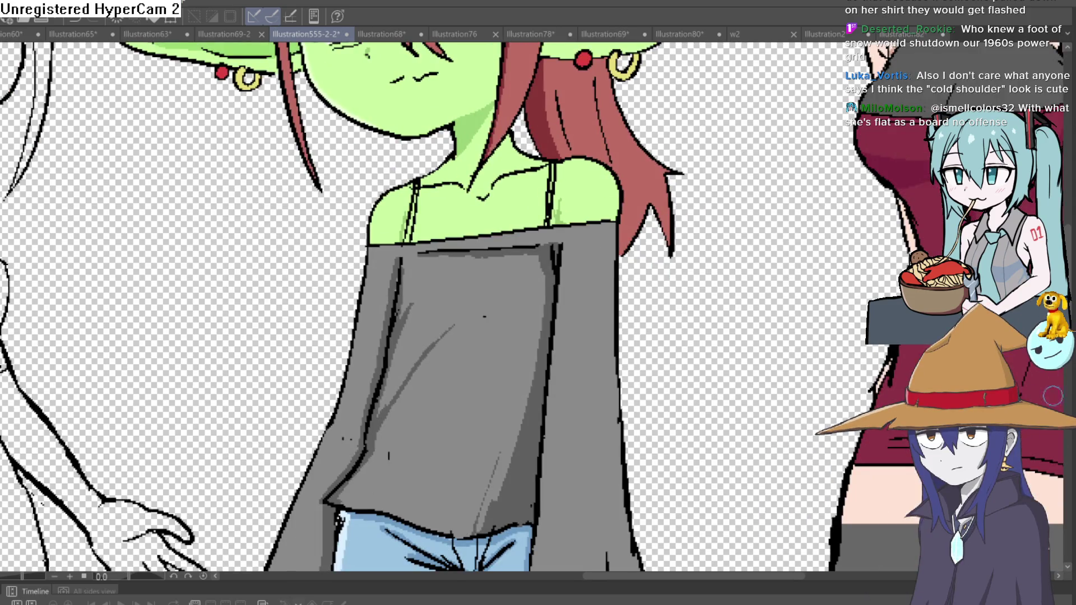
left_click_drag(717, 296, 640, 293)
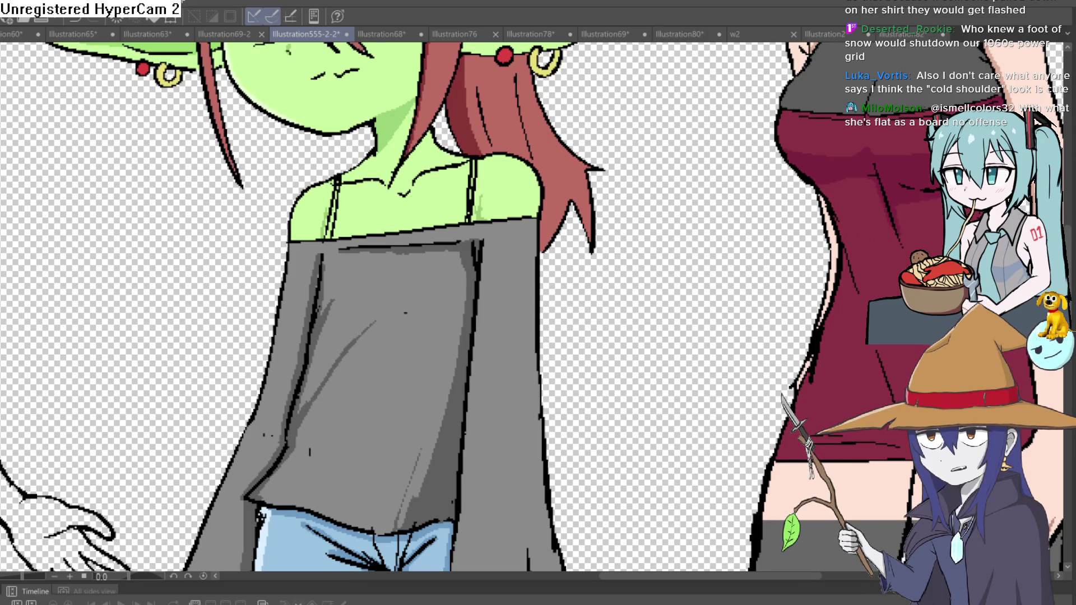
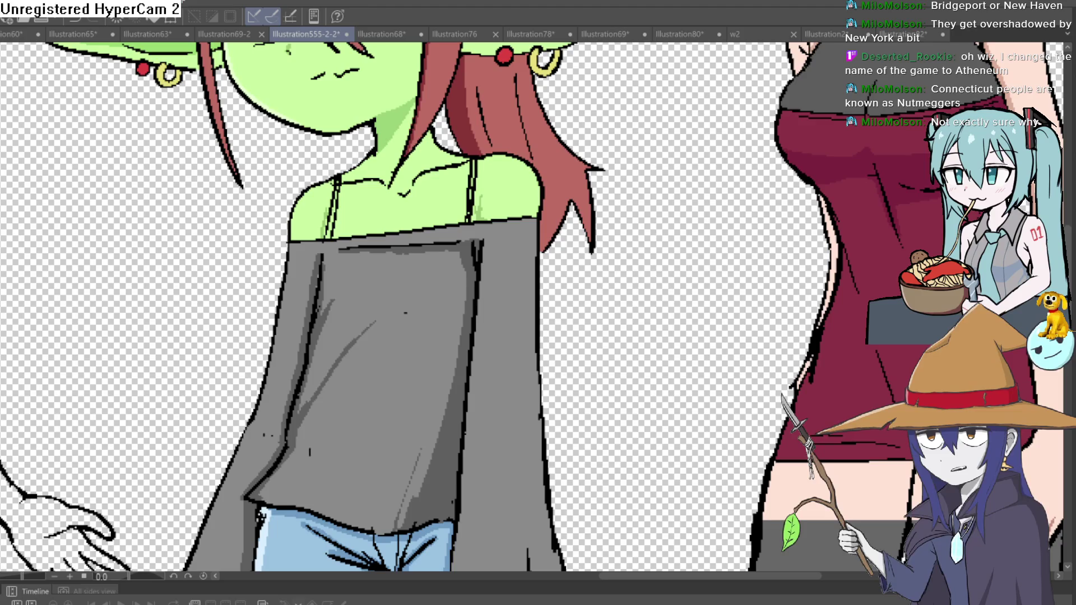
Extend the goblin girl's hair strand line upward and draw a new strand joining it
scroll(289, 416, "up", 2)
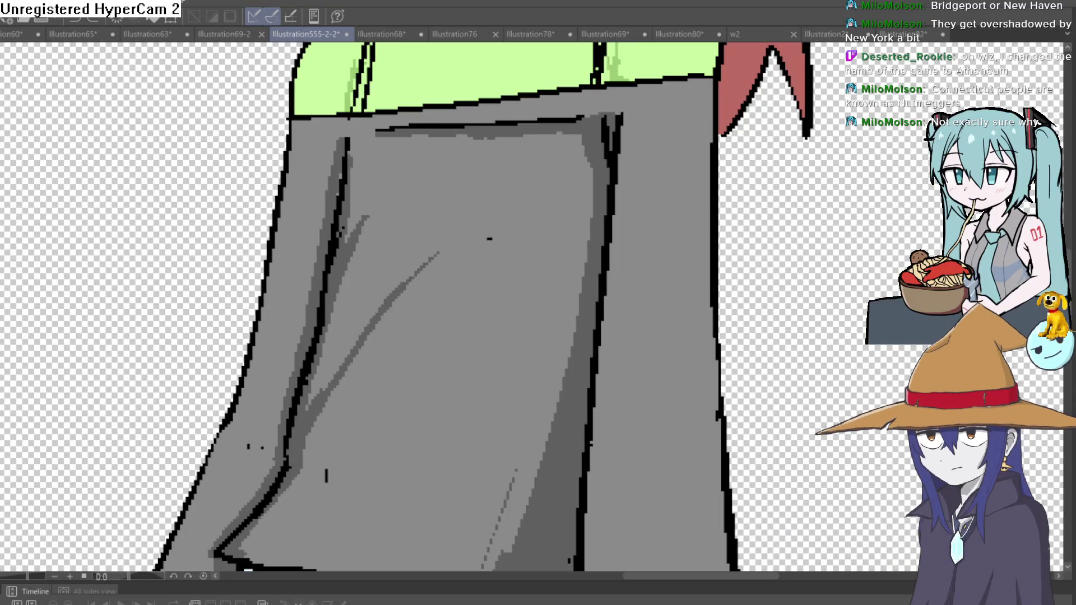
left_click_drag(128, 125, 101, 276)
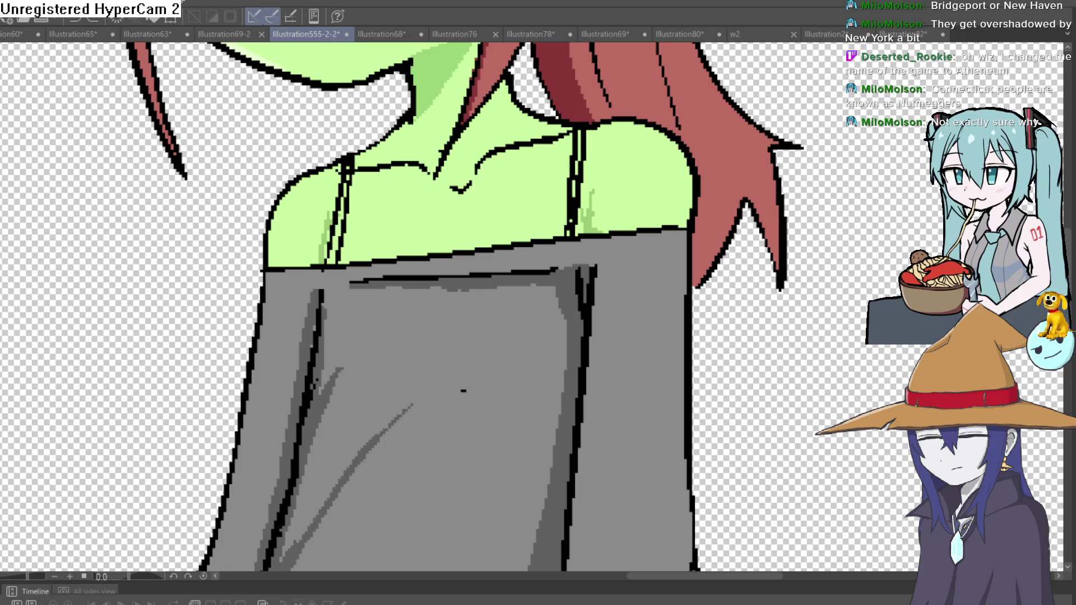
left_click_drag(223, 285, 182, 326)
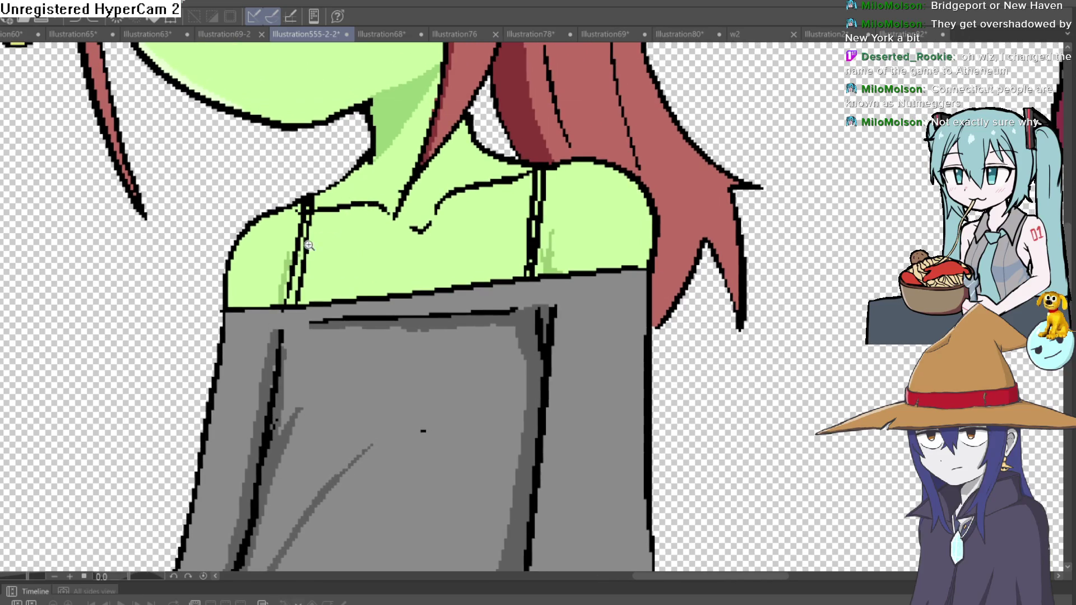
left_click(317, 239)
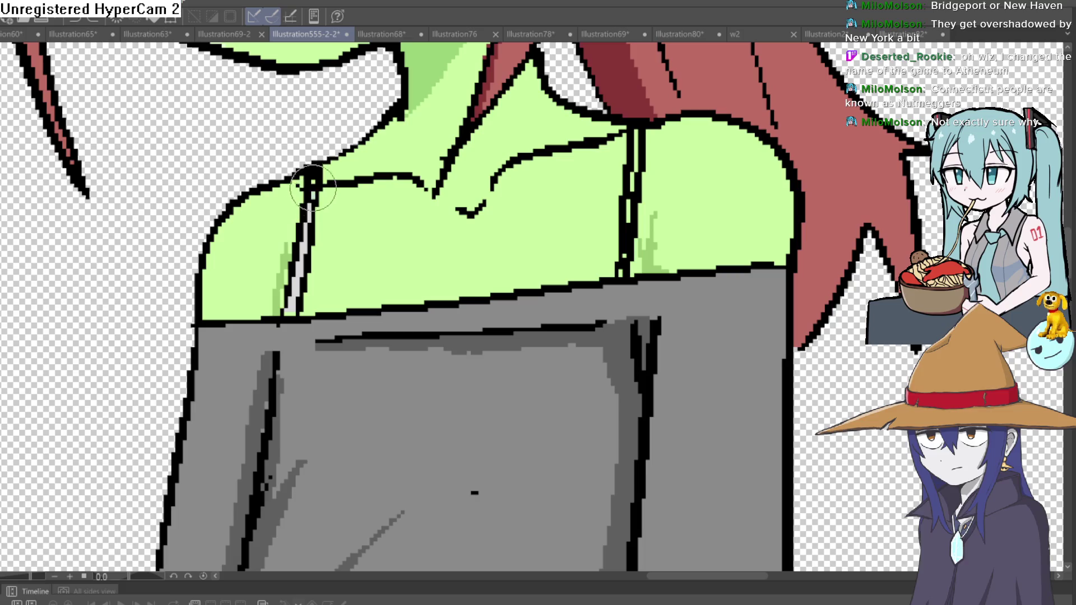
scroll(567, 125, "right", 3)
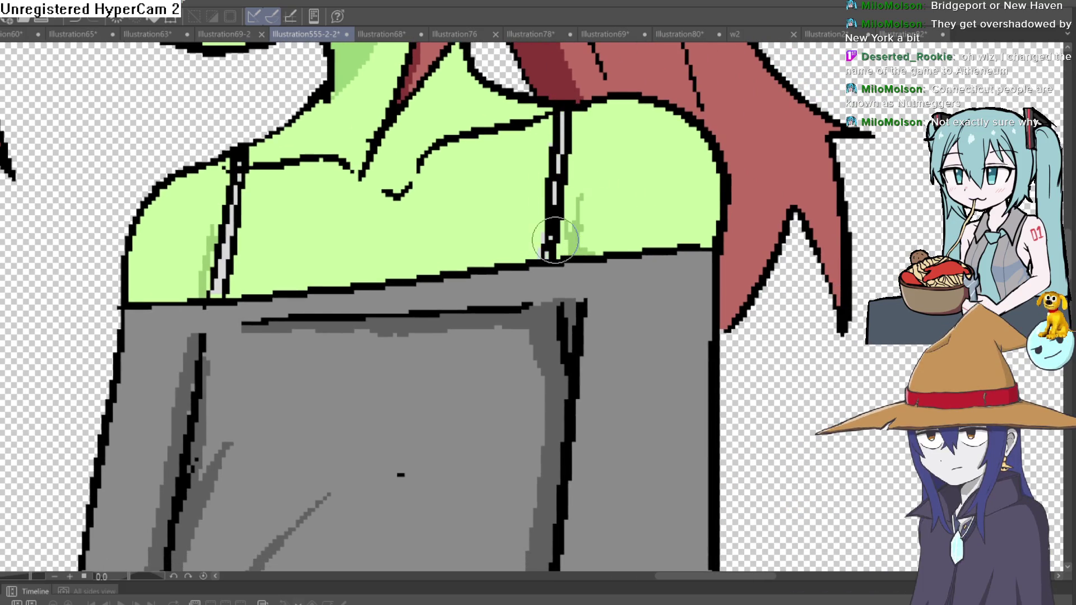
scroll(549, 240, "up", 3)
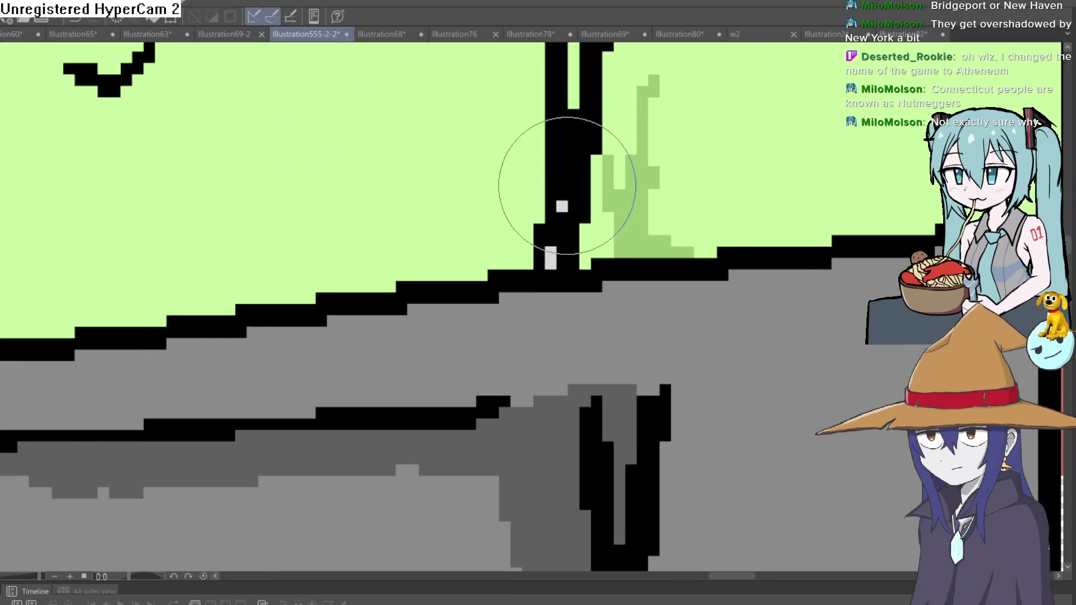
scroll(546, 258, "up", 5)
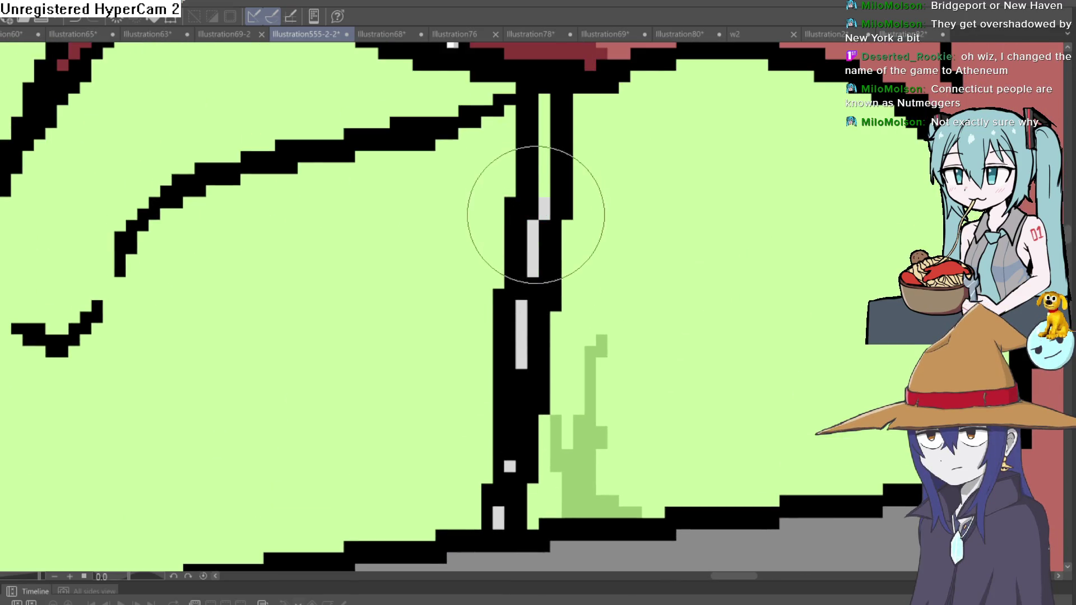
scroll(633, 191, "down", 10)
scroll(670, 224, "down", 2)
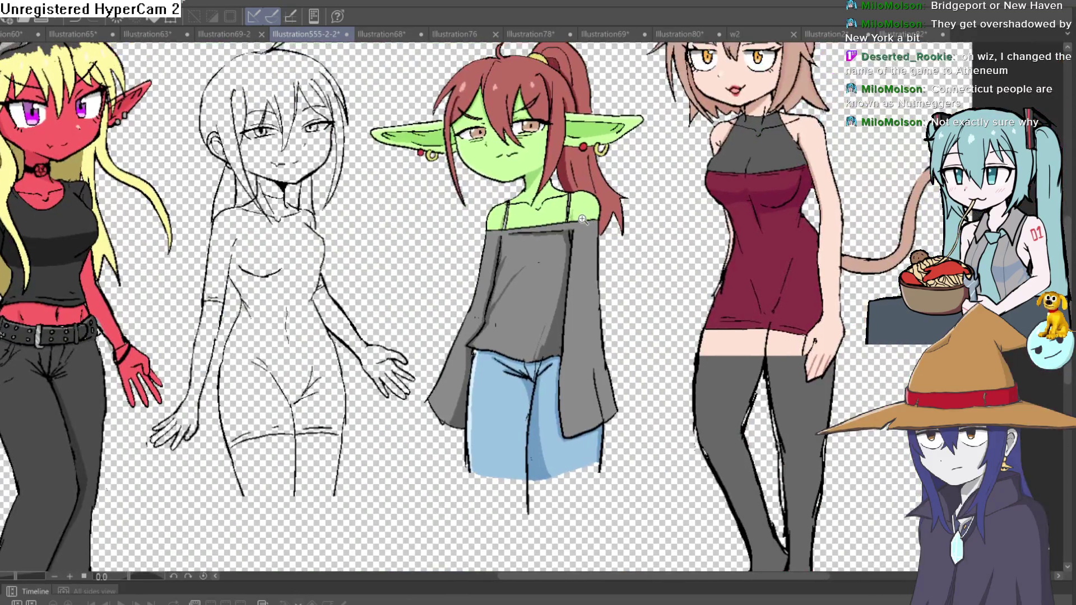
scroll(644, 213, "up", 4)
scroll(632, 201, "up", 2)
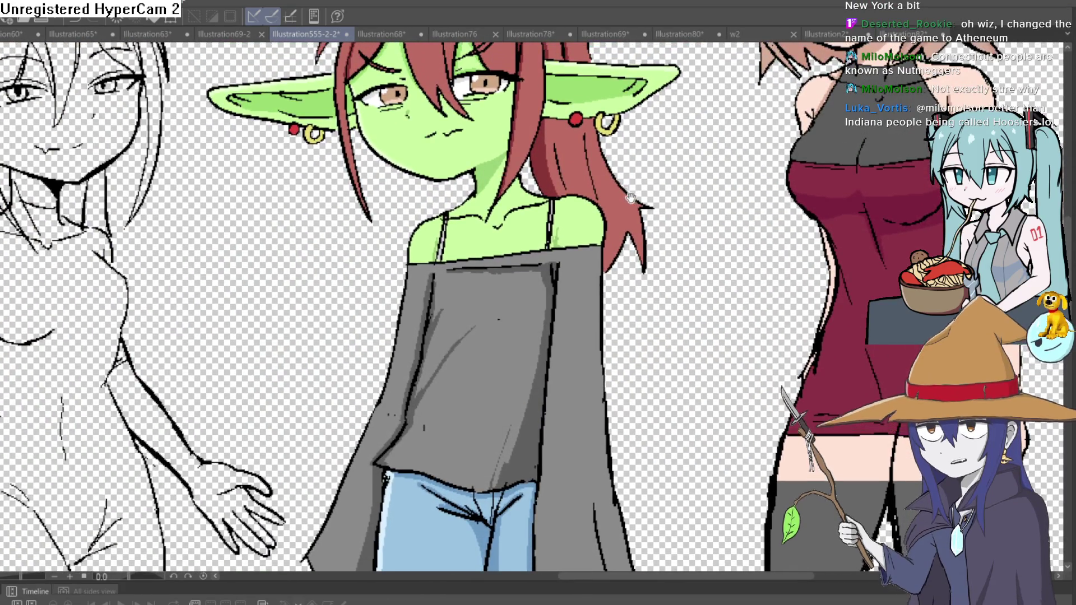
scroll(622, 204, "down", 1)
scroll(625, 213, "up", 1)
scroll(629, 222, "down", 1)
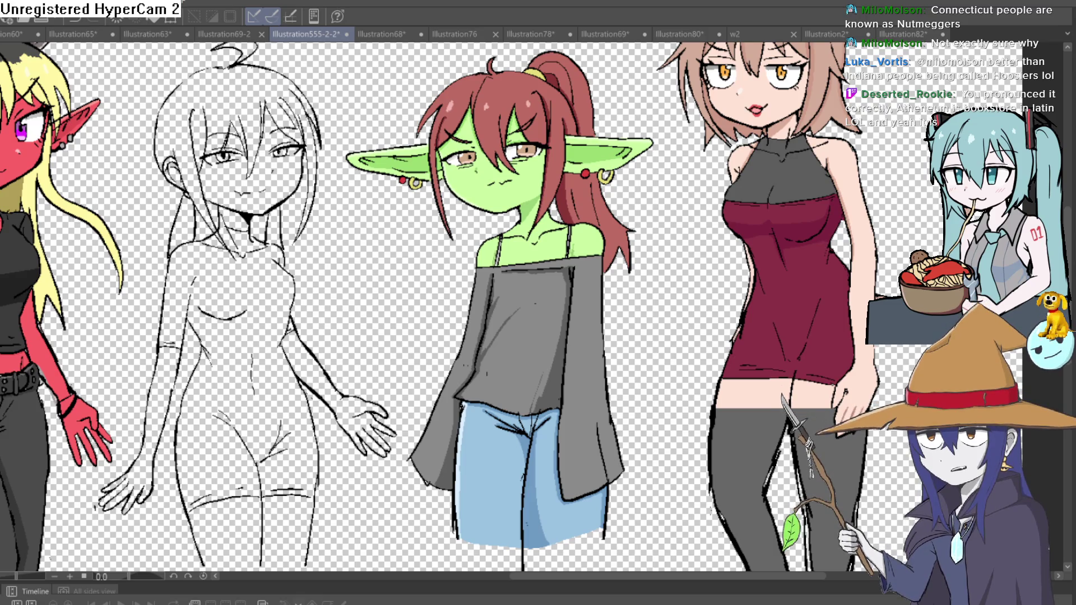
scroll(606, 207, "up", 6)
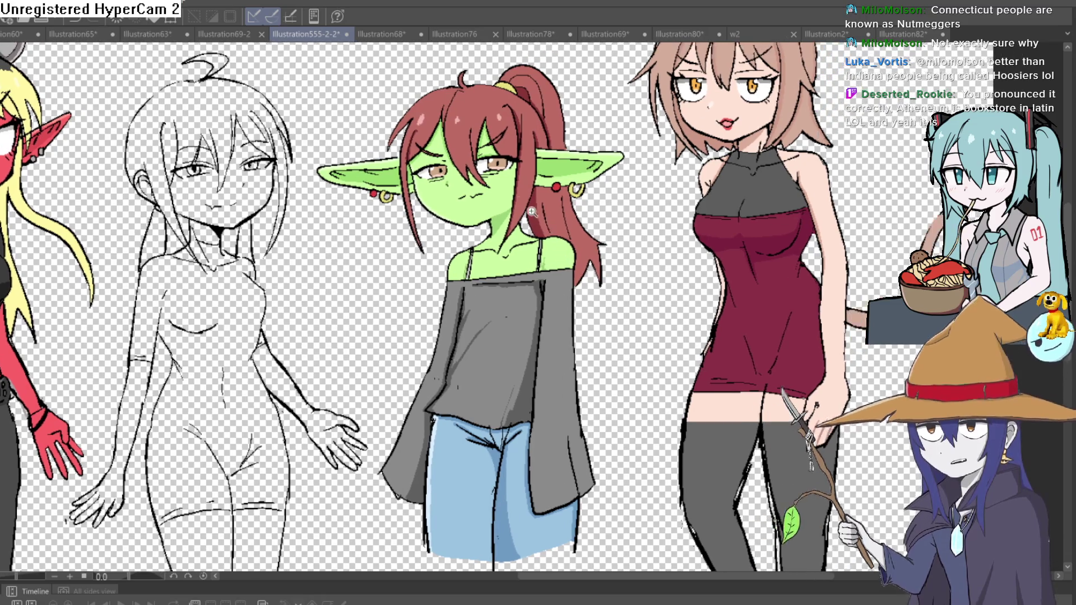
scroll(607, 207, "down", 5)
scroll(591, 221, "up", 4)
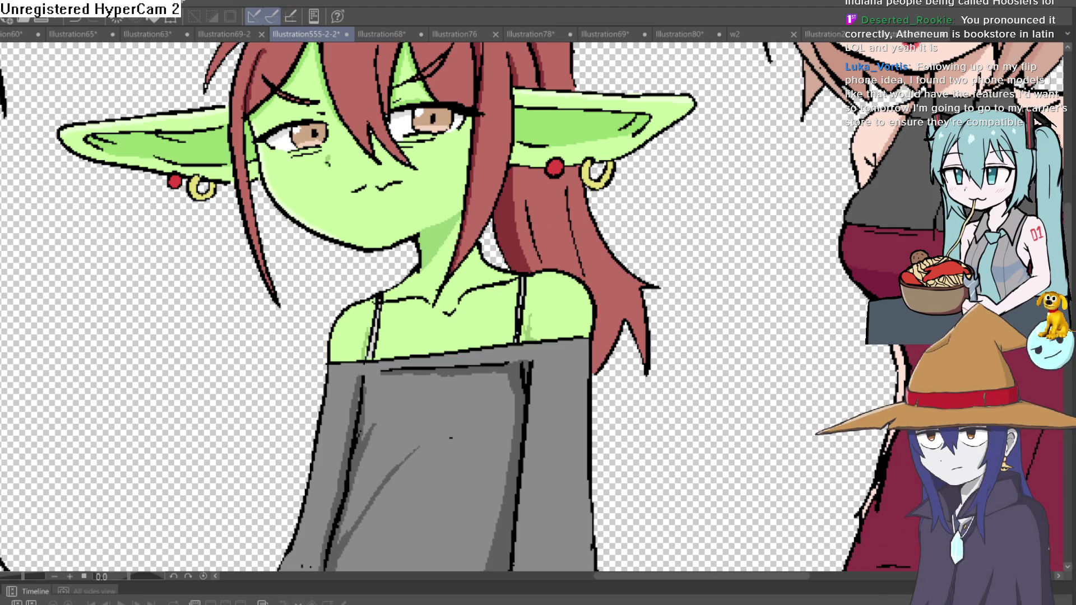
mouse_move(718, 224)
left_mouse_down()
mouse_move(695, 401)
mouse_move(682, 261)
left_mouse_up()
scroll(650, 272, "down", 5)
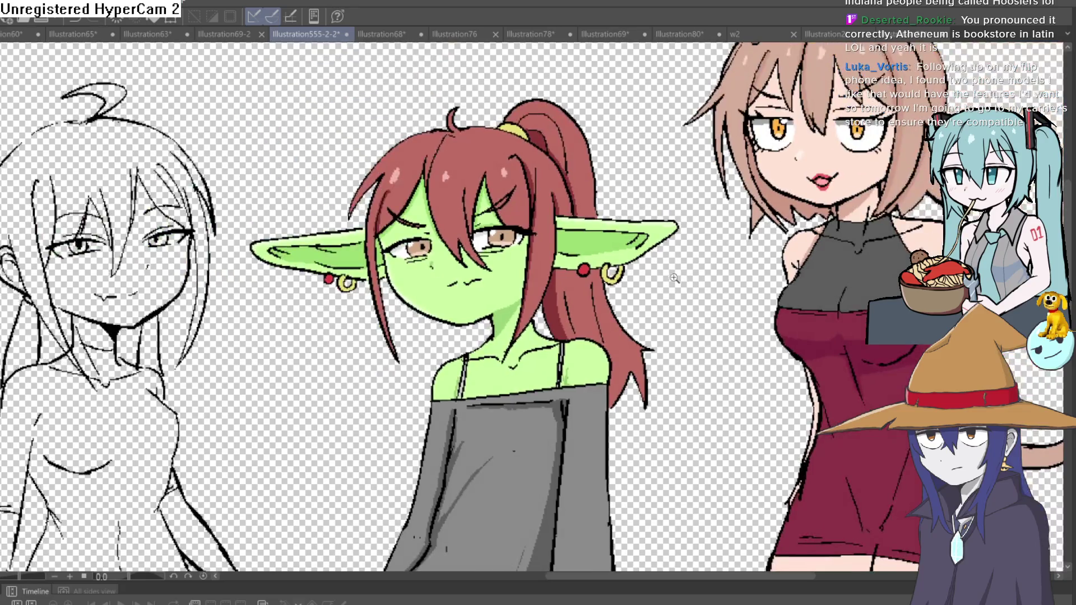
scroll(653, 286, "up", 8)
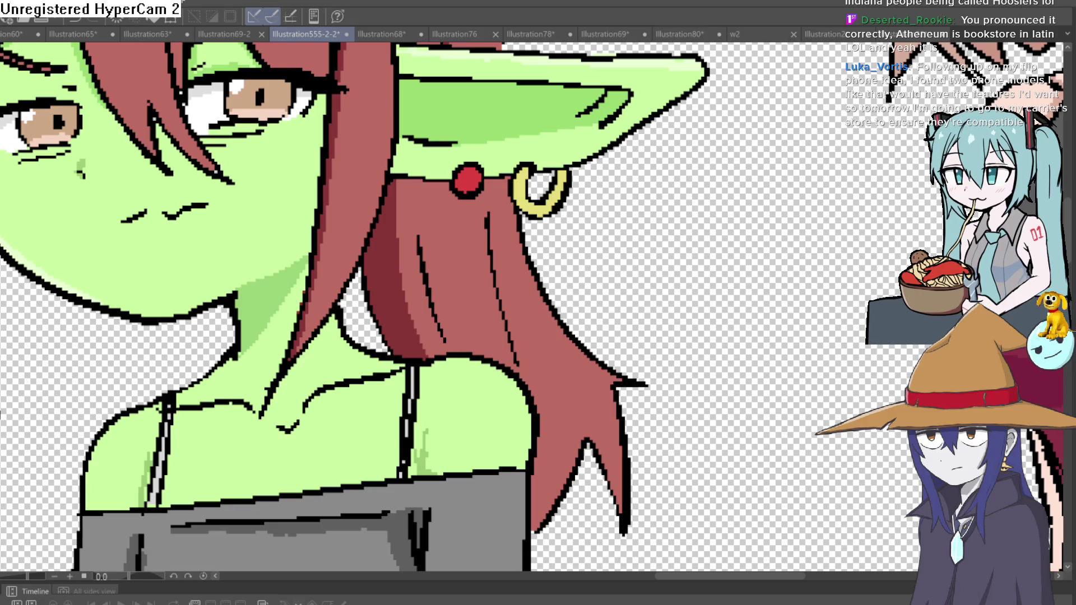
left_click_drag(294, 185, 231, 174)
left_click_drag(355, 171, 359, 211)
left_click_drag(358, 170, 359, 225)
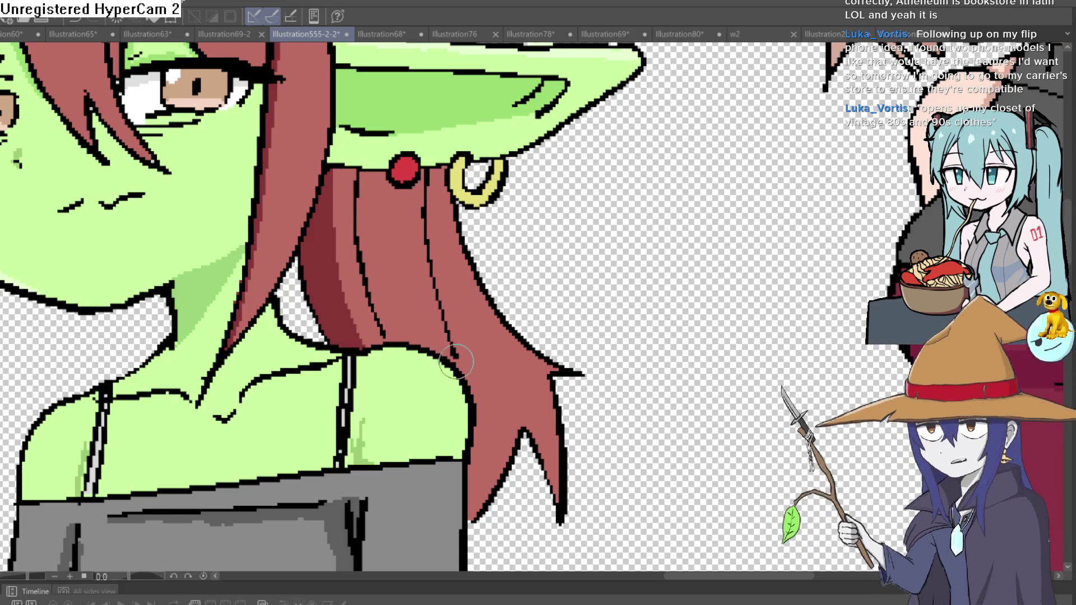
Outline the right edge of the hair lock and erase part of its black outline
mouse_move(383, 334)
left_mouse_down()
mouse_move(426, 247)
mouse_move(492, 232)
mouse_move(601, 243)
mouse_move(584, 265)
mouse_move(541, 247)
mouse_move(505, 221)
mouse_move(494, 168)
left_mouse_up()
mouse_move(487, 122)
left_mouse_down()
mouse_move(481, 335)
mouse_move(421, 245)
left_mouse_up()
mouse_move(568, 216)
left_mouse_down()
mouse_move(512, 192)
mouse_move(445, 229)
mouse_move(444, 165)
mouse_move(480, 96)
mouse_move(444, 173)
mouse_move(454, 274)
mouse_move(410, 212)
left_mouse_up()
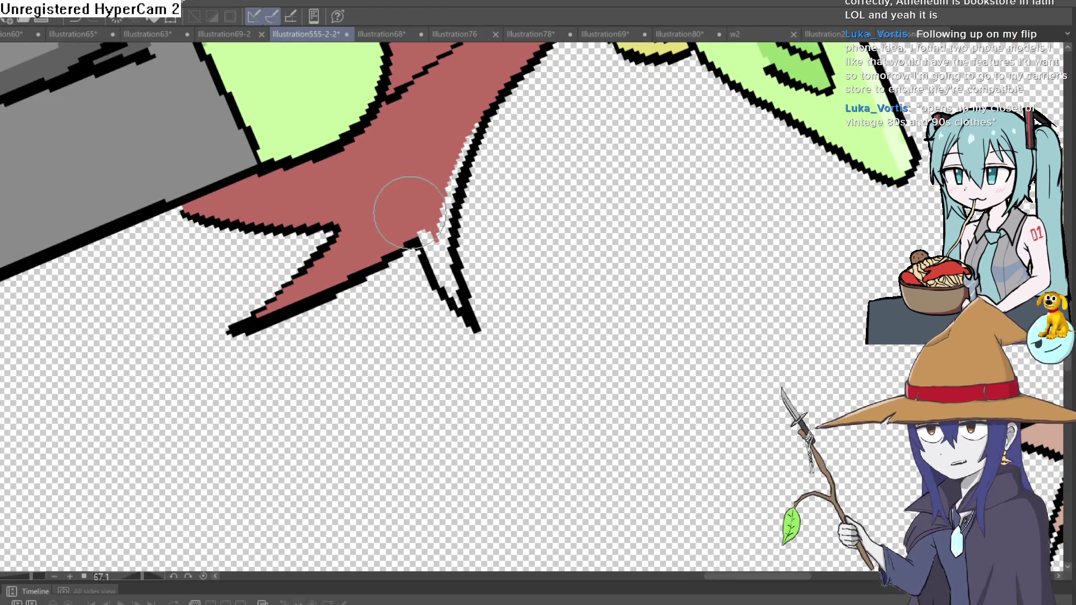
Fill the white gaps along the hair's outer edge with red
mouse_move(526, 168)
left_mouse_down()
mouse_move(403, 284)
mouse_move(572, 187)
mouse_move(668, 309)
mouse_move(539, 413)
left_mouse_up()
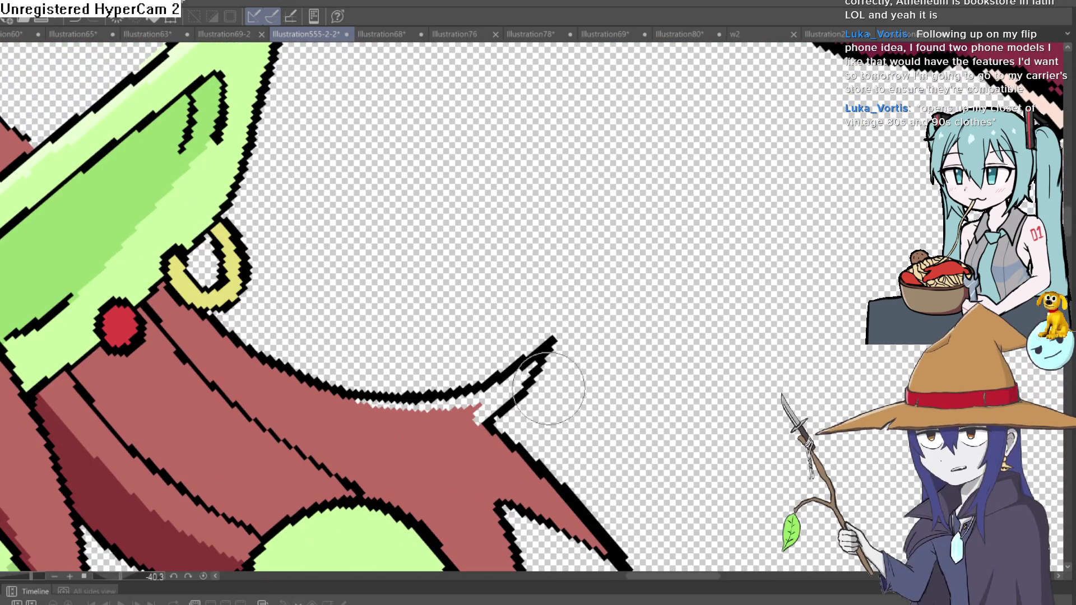
left_click_drag(687, 258, 708, 250)
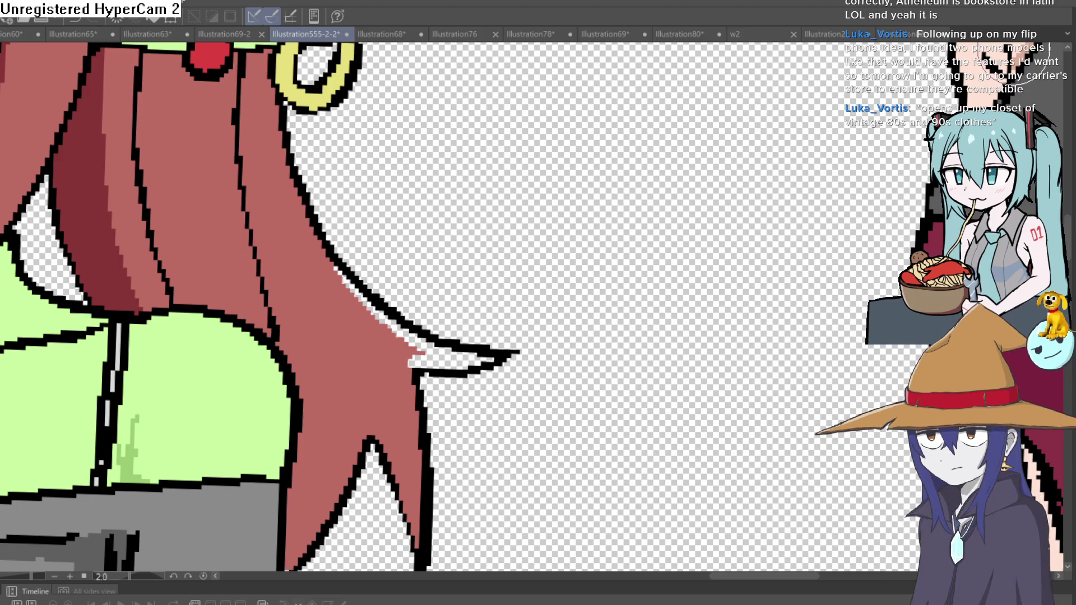
left_click_drag(505, 288, 497, 234)
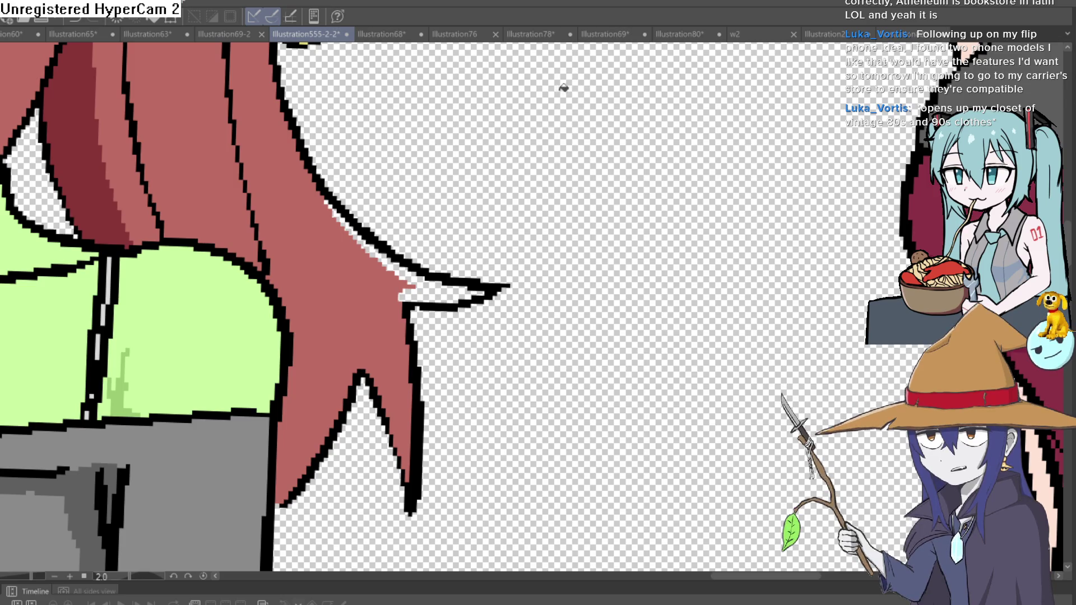
left_click(446, 280)
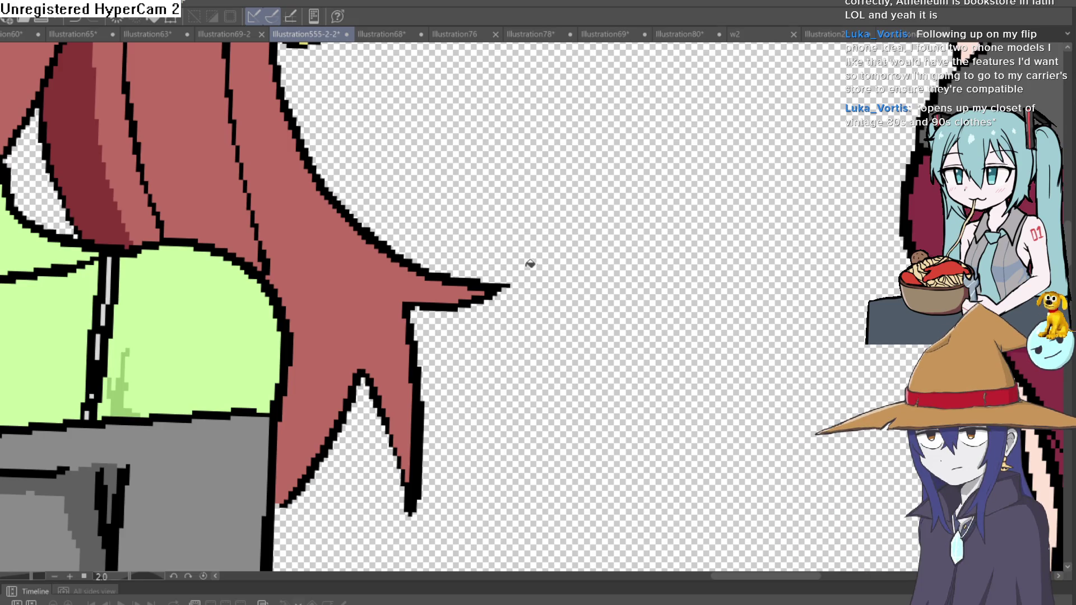
scroll(511, 241, "down", 3)
scroll(510, 241, "down", 2)
scroll(449, 236, "up", 3)
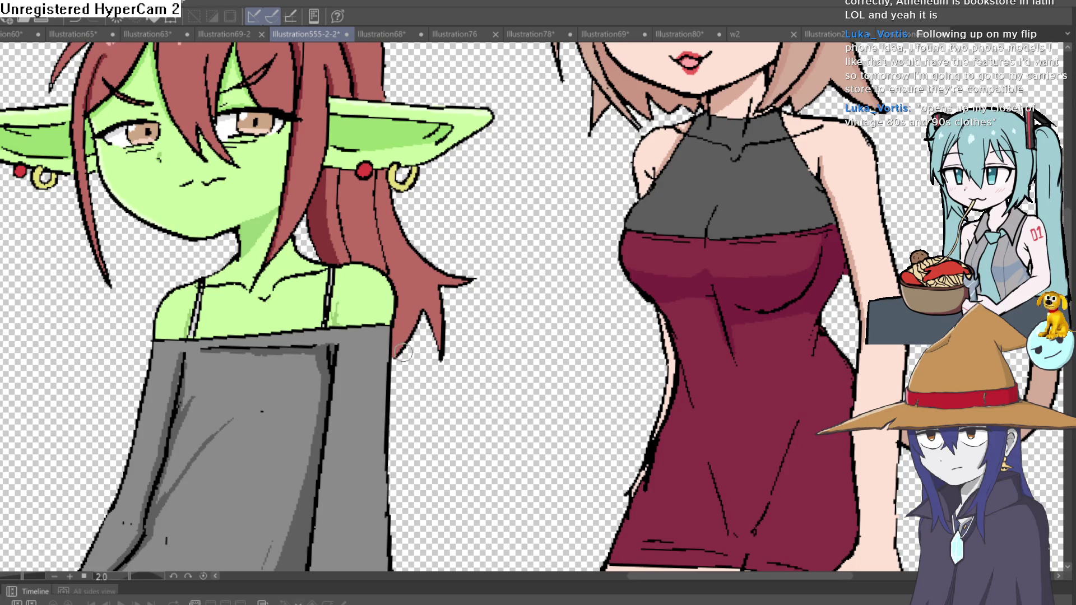
Draw a black diagonal strand line below the tip of the goblin's red ponytail spike
scroll(403, 345, "up", 4)
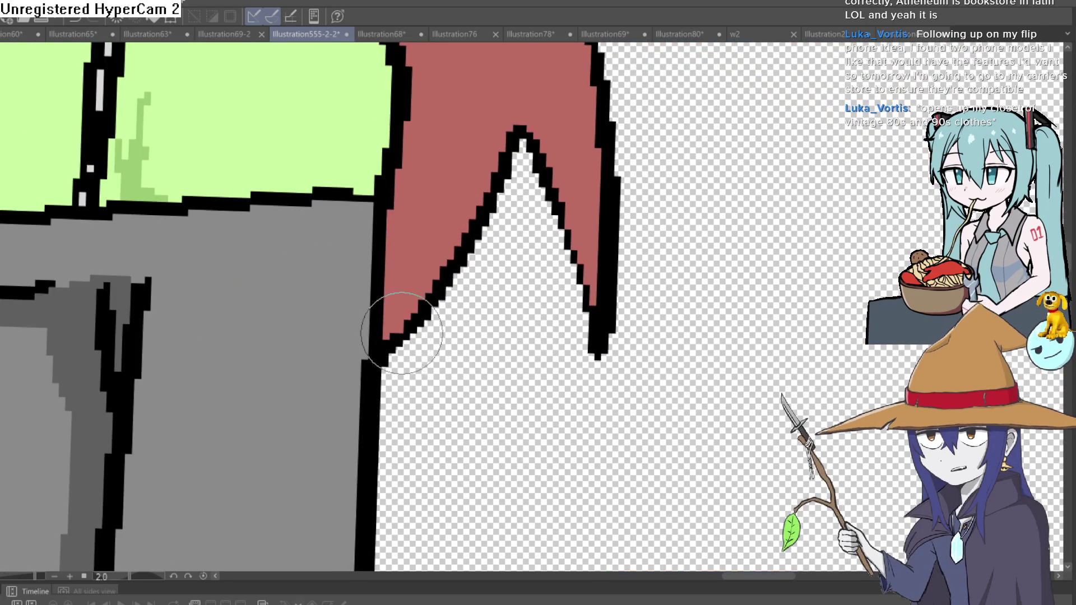
mouse_move(620, 173)
left_mouse_down()
mouse_move(611, 185)
mouse_move(668, 224)
mouse_move(648, 247)
mouse_move(637, 152)
mouse_move(575, 205)
mouse_move(653, 178)
mouse_move(644, 221)
mouse_move(704, 173)
left_mouse_up()
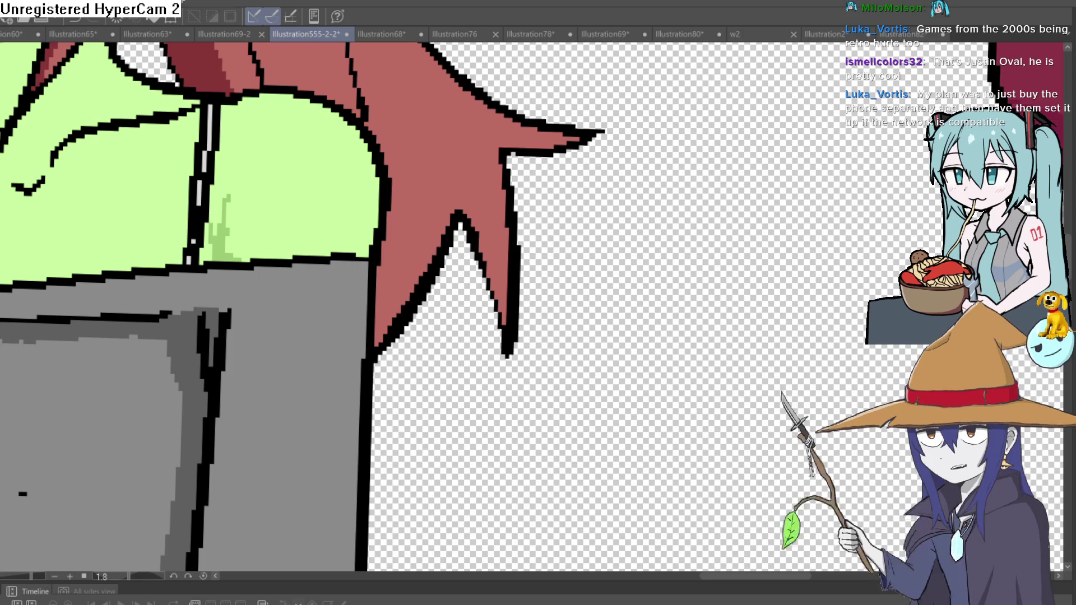
left_click_drag(463, 413, 491, 359)
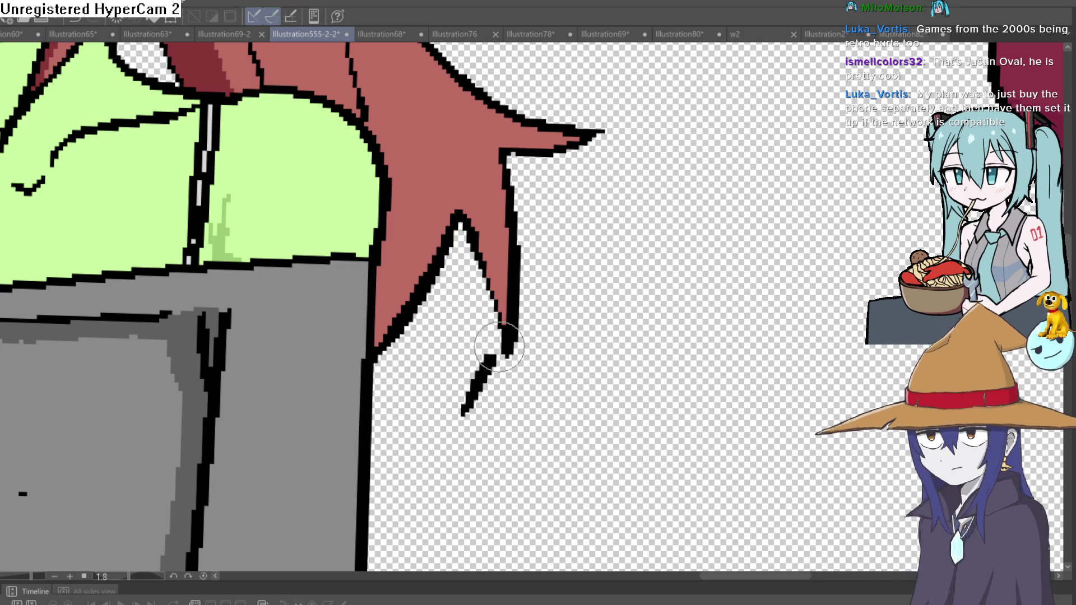
scroll(528, 246, "down", 5)
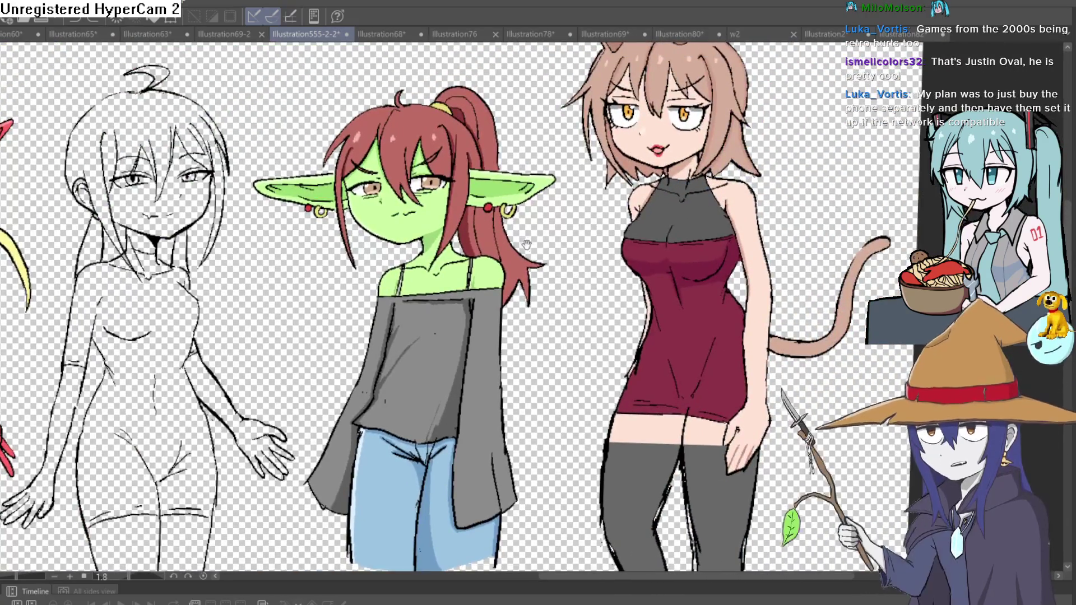
scroll(528, 247, "up", 5)
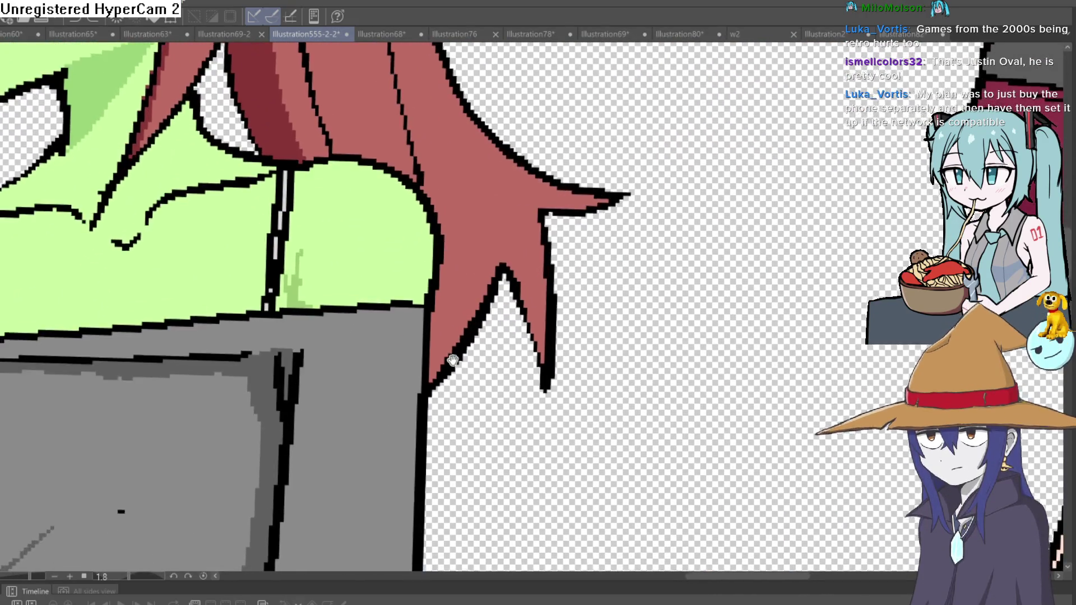
left_click_drag(528, 247, 528, 515)
scroll(522, 242, "down", 5)
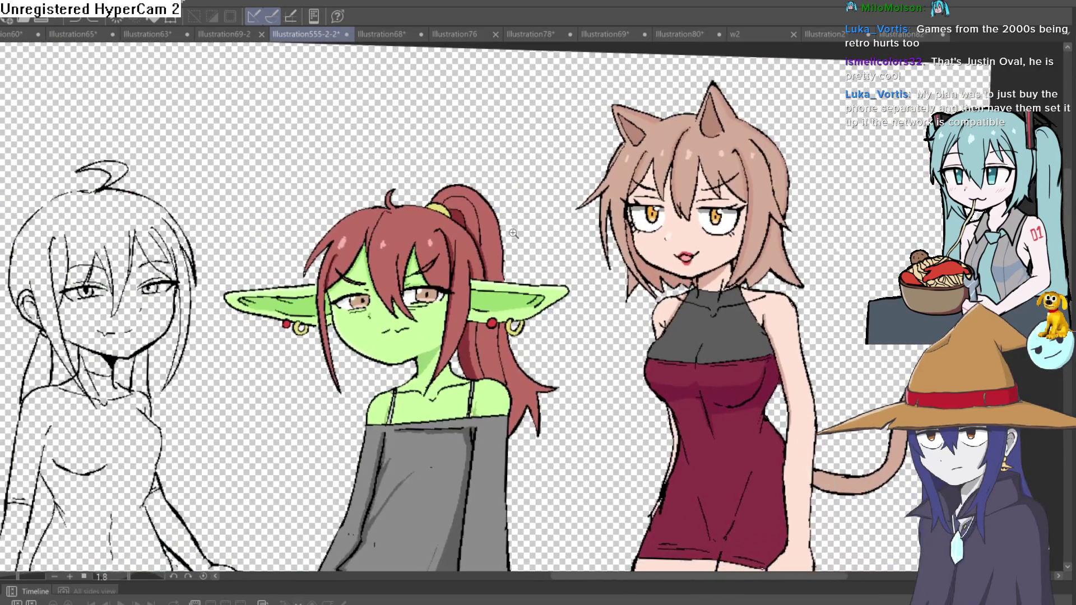
scroll(523, 243, "up", 5)
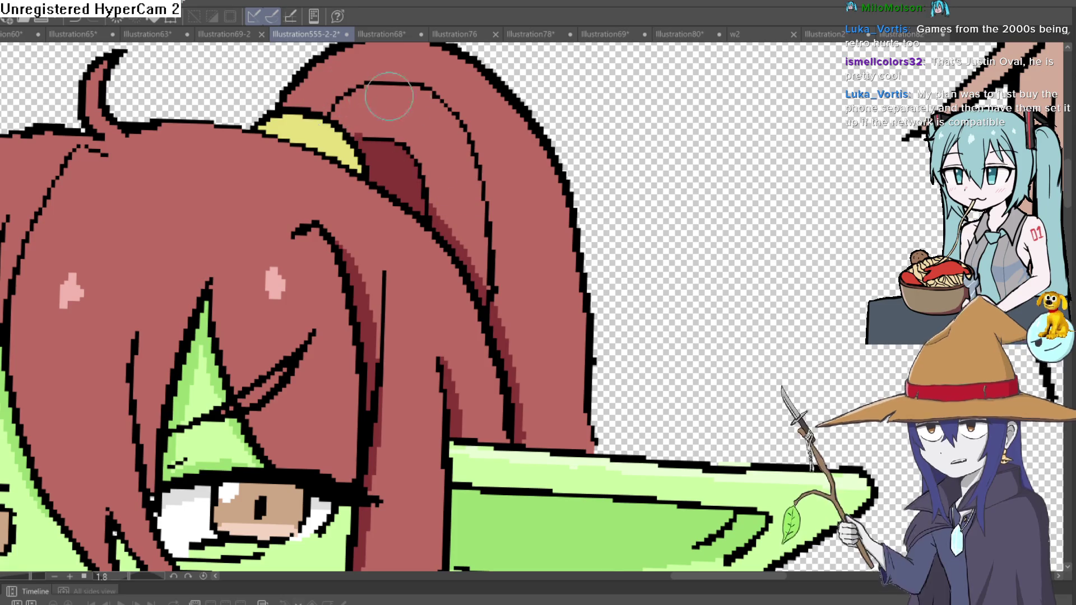
scroll(371, 91, "down", 3)
scroll(452, 258, "up", 1)
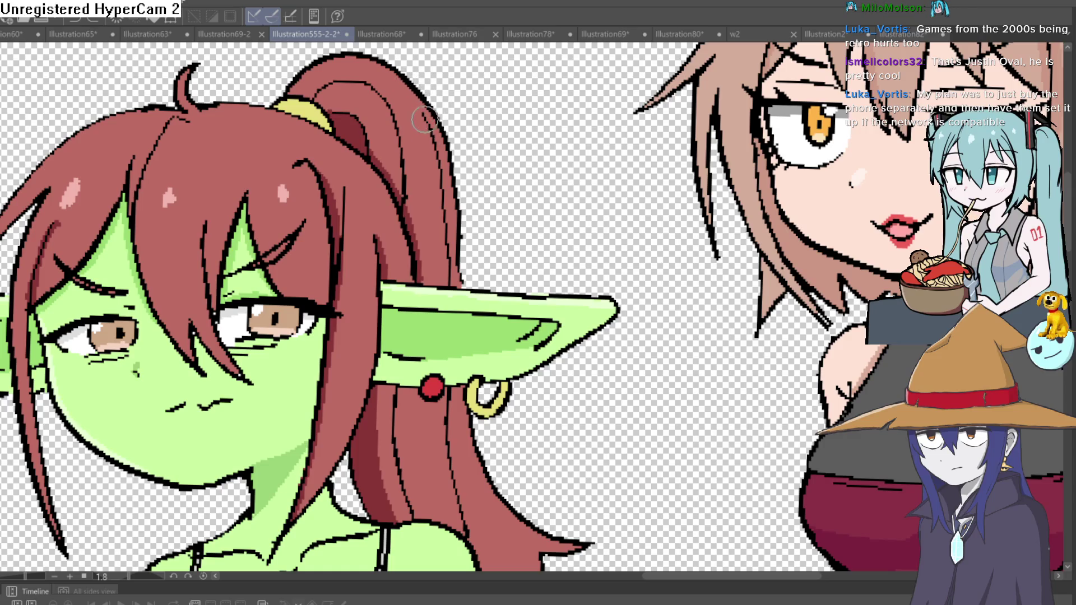
left_click_drag(493, 84, 559, 114)
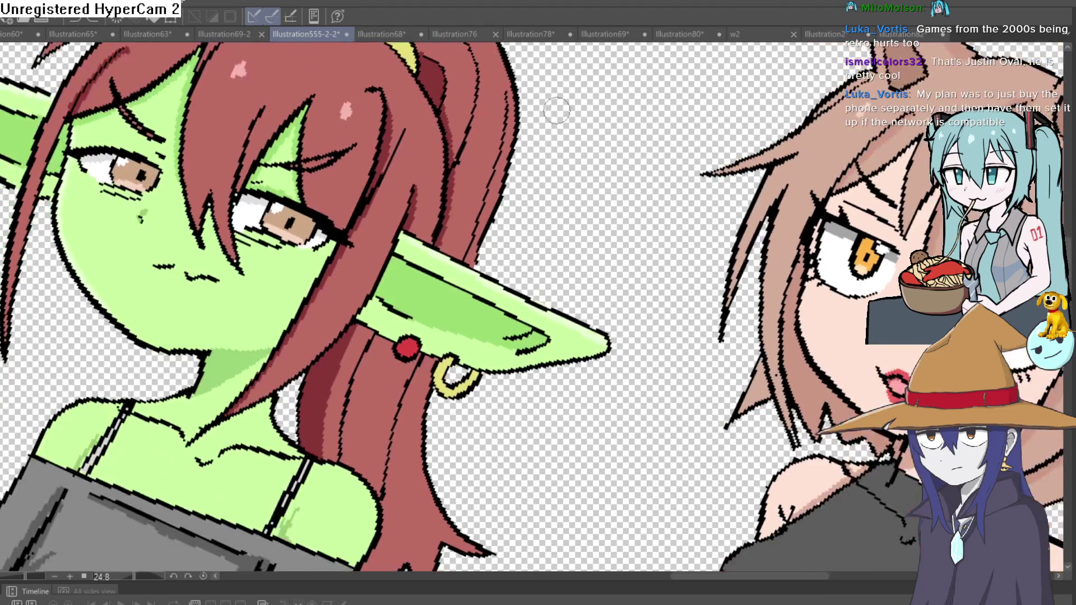
scroll(559, 114, "up", 3)
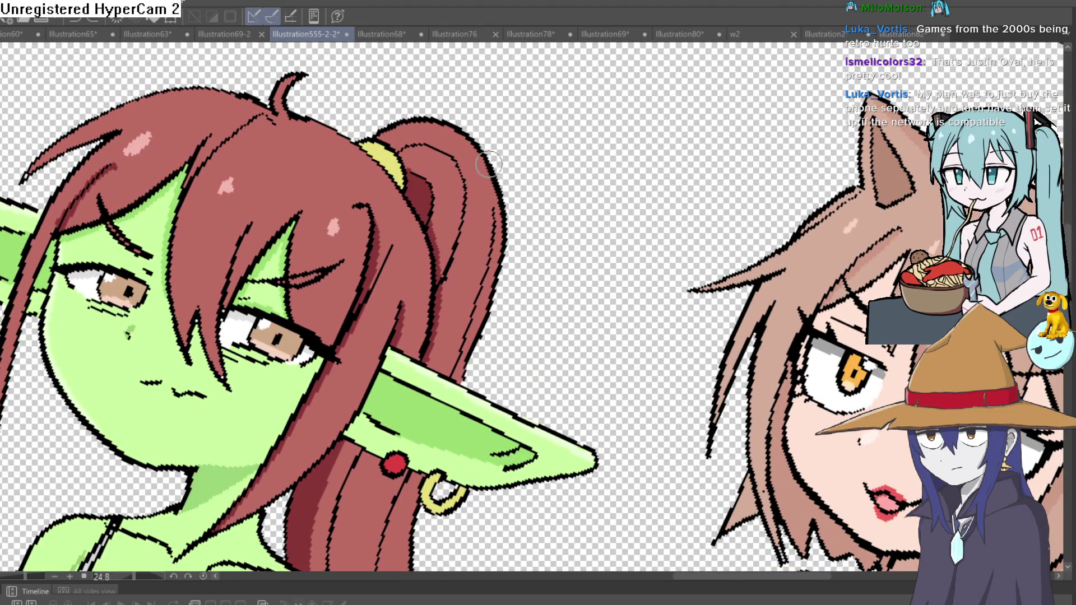
scroll(560, 166, "down", 5)
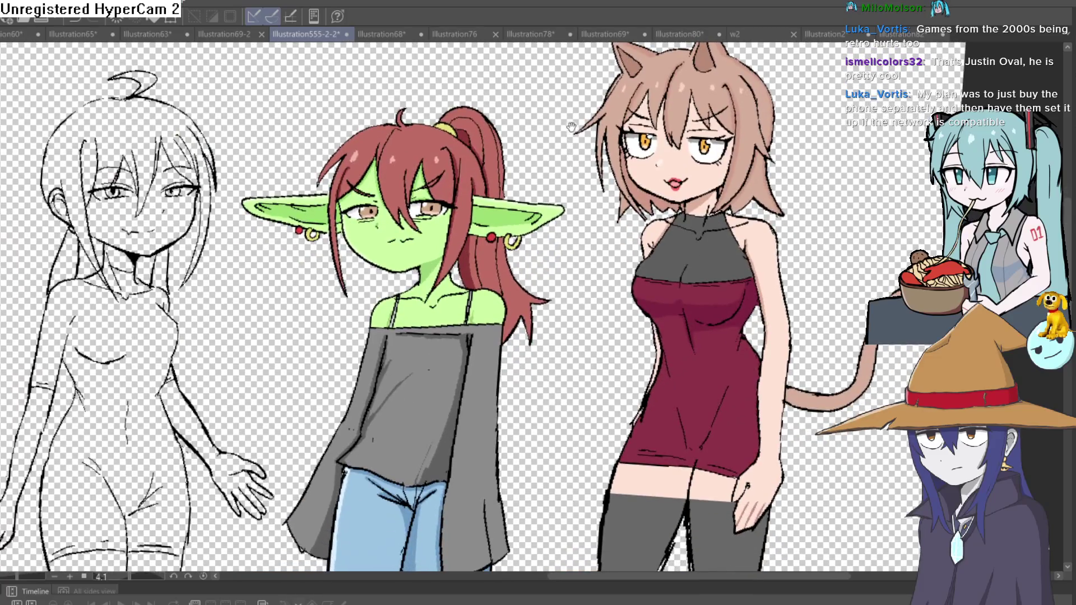
mouse_move(568, 164)
left_mouse_down()
mouse_move(566, 129)
mouse_move(564, 156)
left_mouse_up()
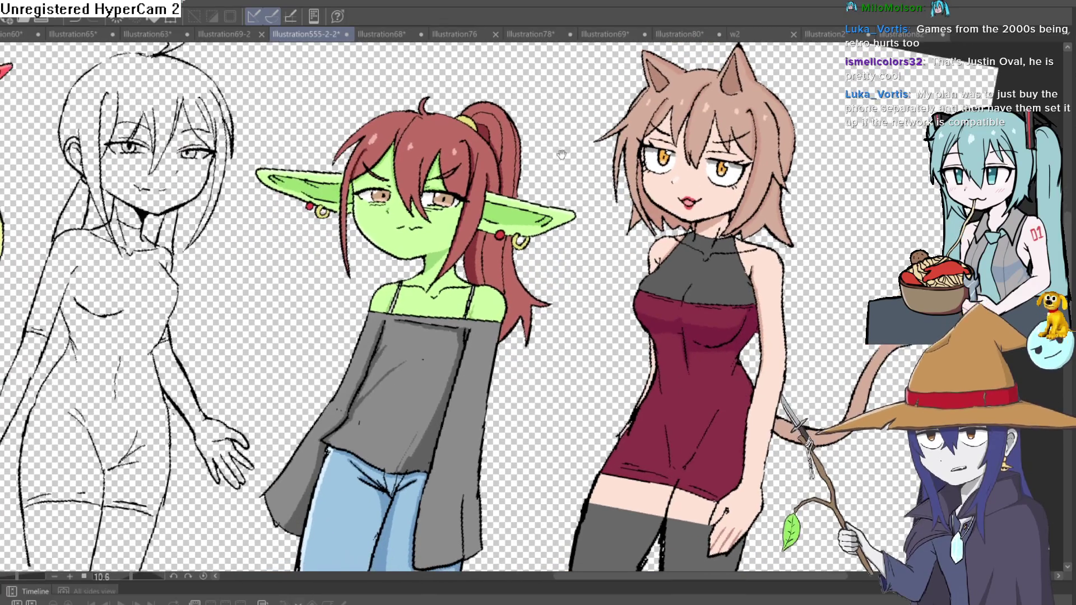
scroll(564, 155, "up", 5)
scroll(558, 109, "down", 1)
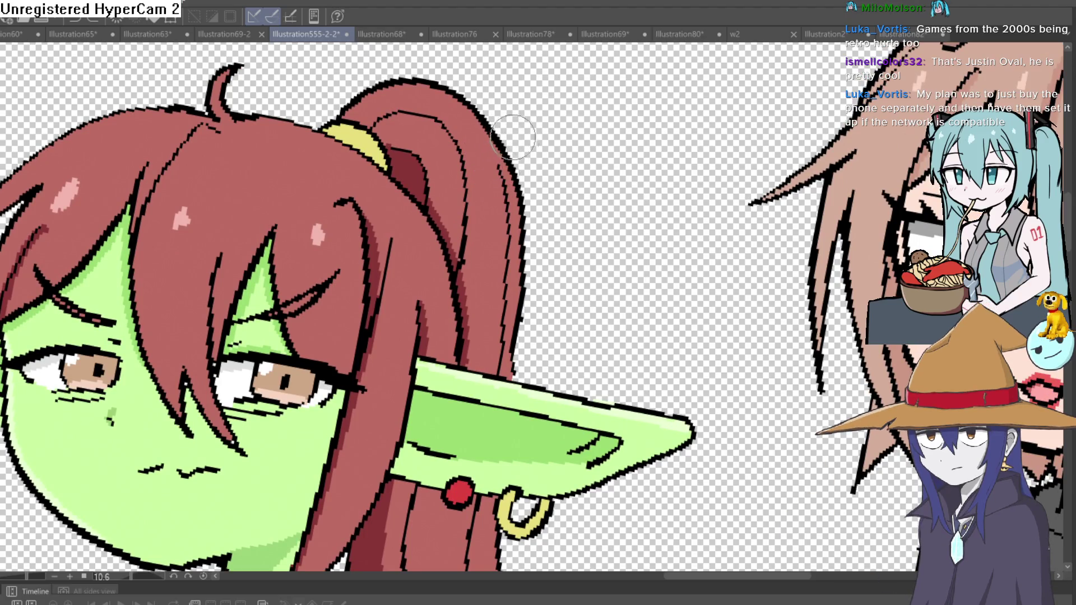
scroll(751, 269, "down", 2)
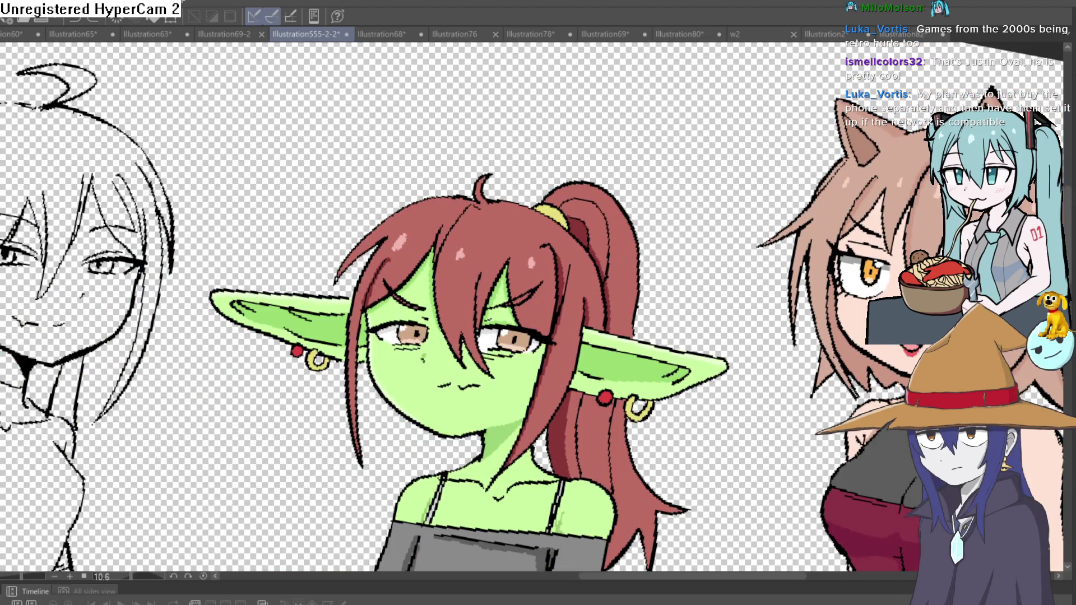
left_click_drag(644, 359, 673, 294)
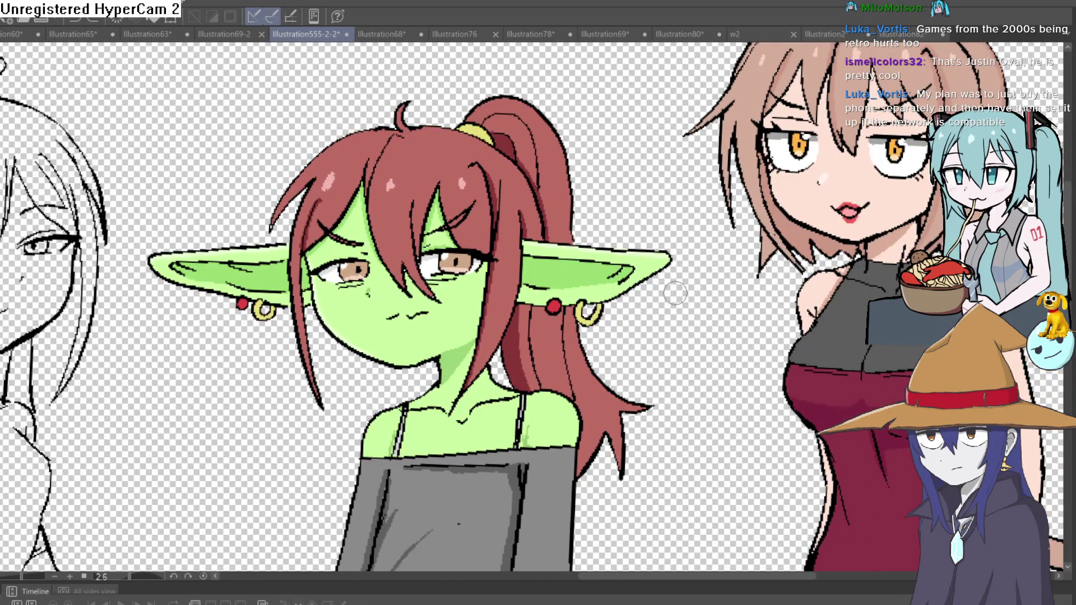
scroll(672, 294, "up", 3)
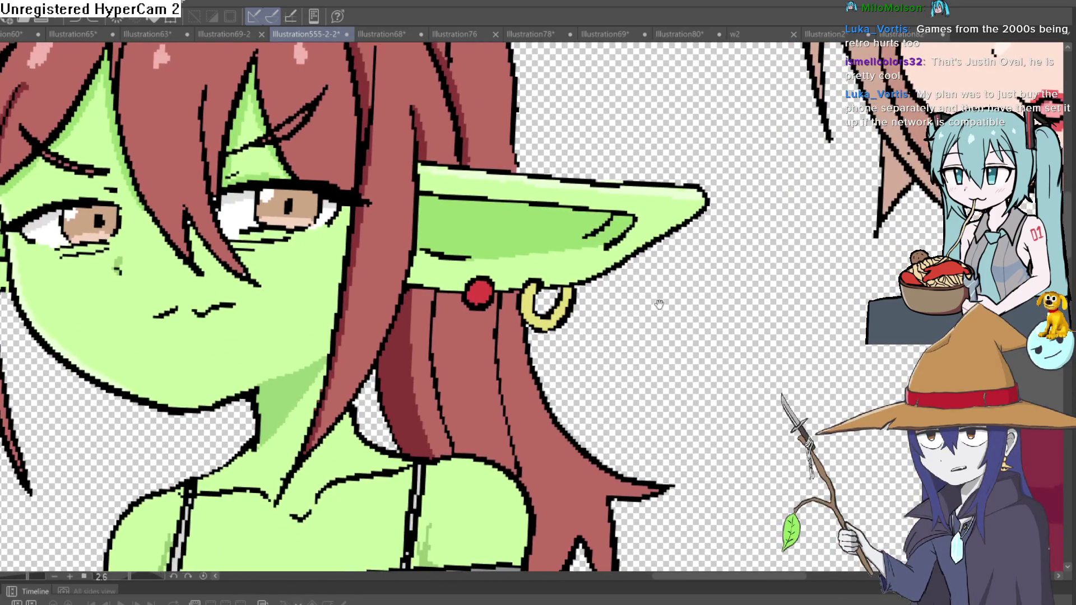
left_click_drag(658, 258, 662, 218)
scroll(656, 230, "down", 2)
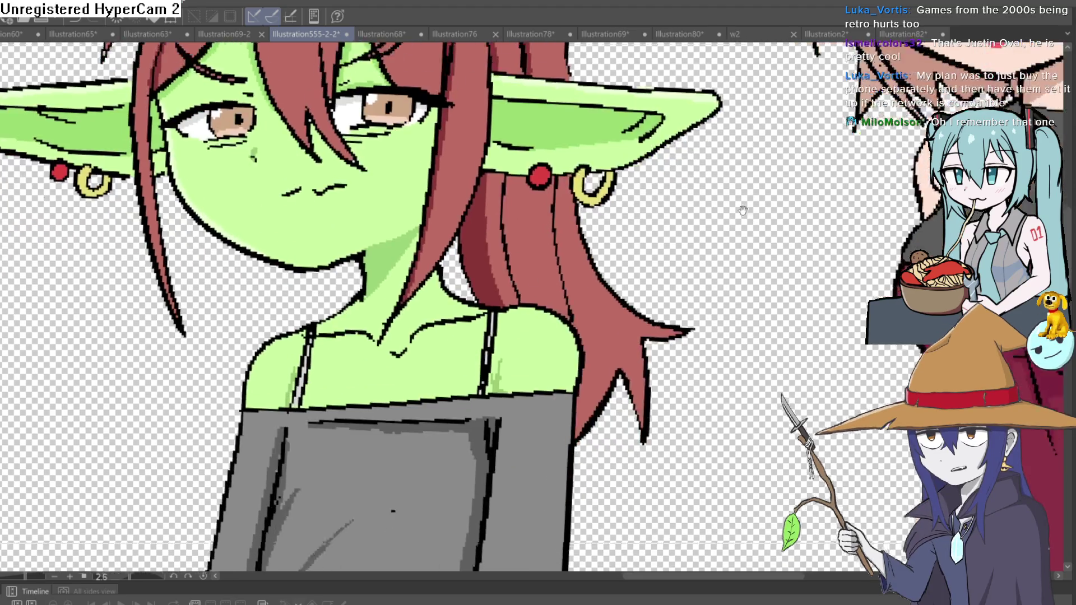
left_click_drag(709, 301, 746, 221)
scroll(746, 221, "down", 2)
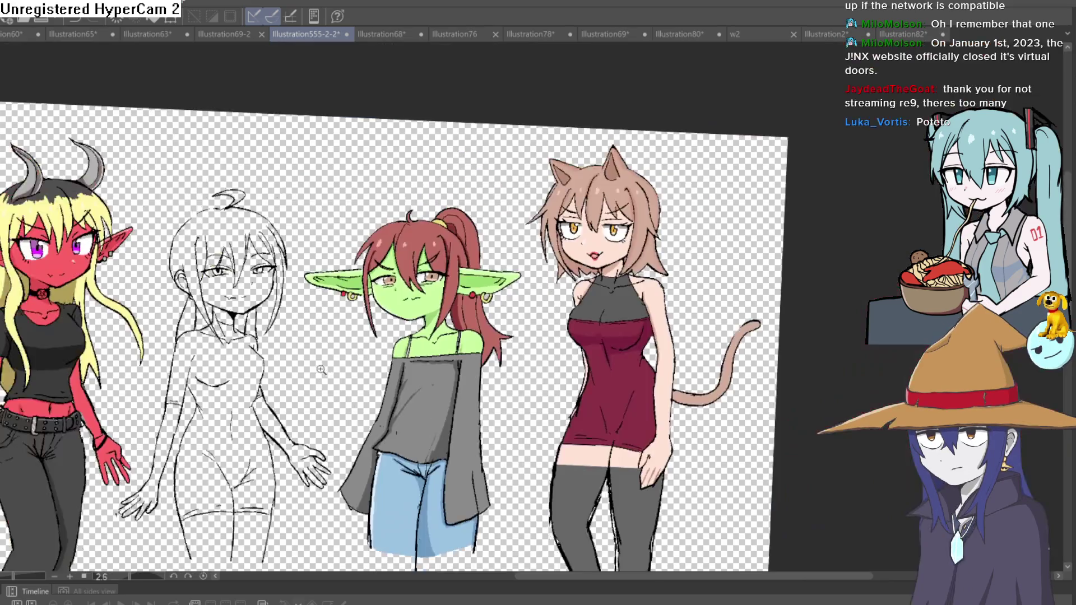
scroll(657, 225, "down", 5)
left_click_drag(657, 225, 674, 190)
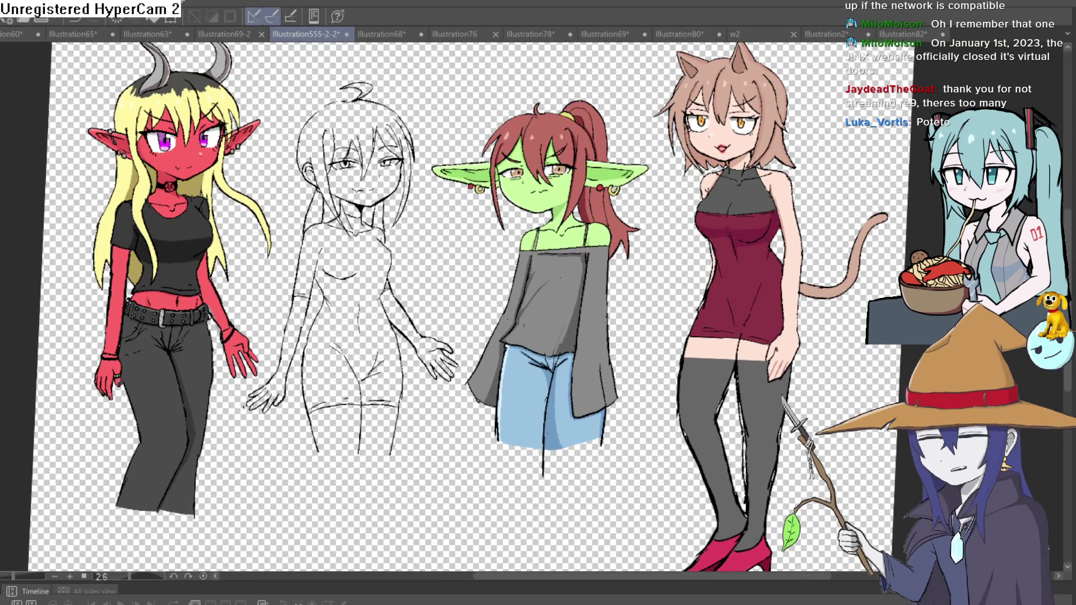
scroll(633, 269, "up", 5)
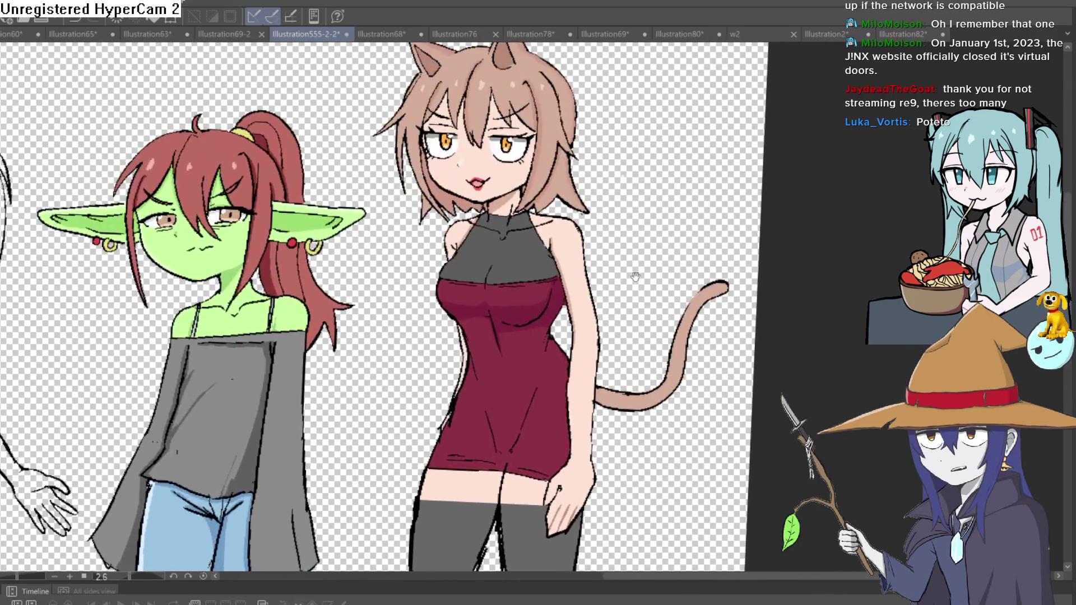
scroll(615, 269, "up", 3)
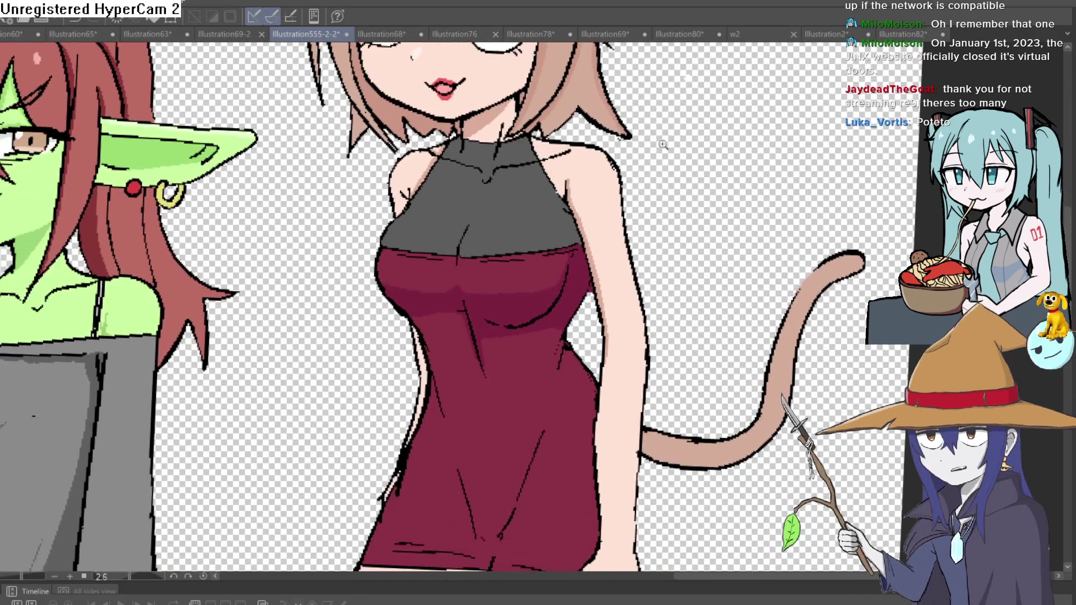
scroll(560, 213, "down", 5)
scroll(538, 167, "up", 3)
scroll(538, 167, "down", 2)
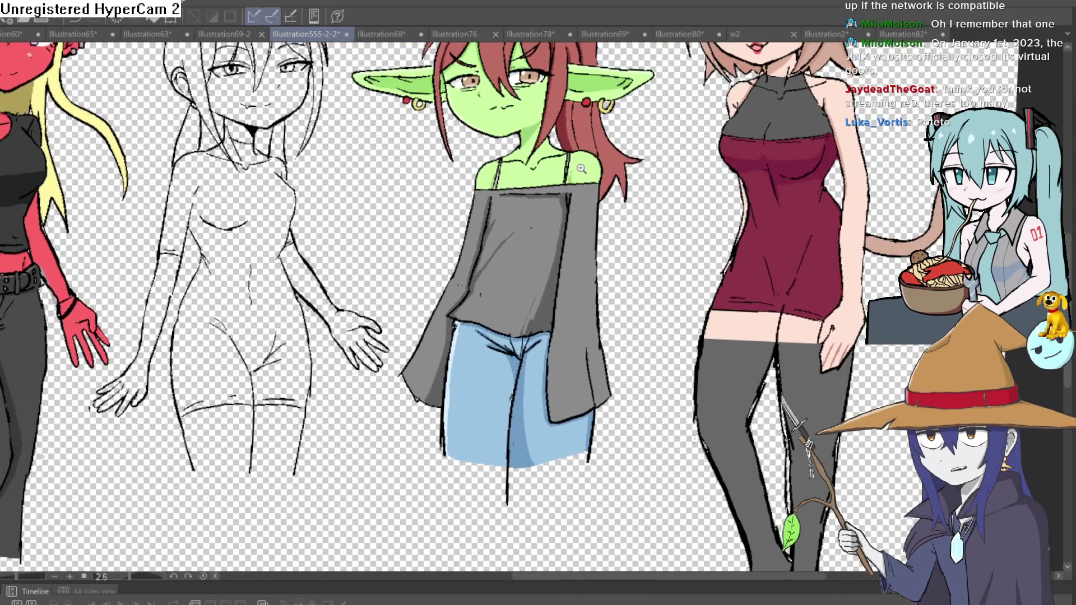
scroll(690, 175, "up", 5)
scroll(690, 175, "down", 5)
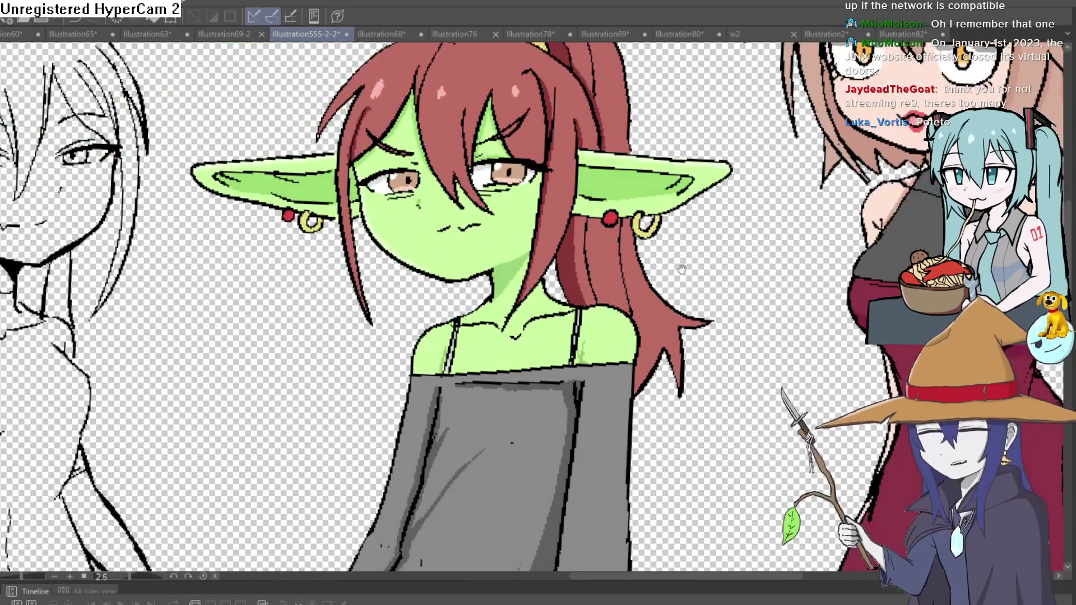
scroll(501, 264, "left", 10)
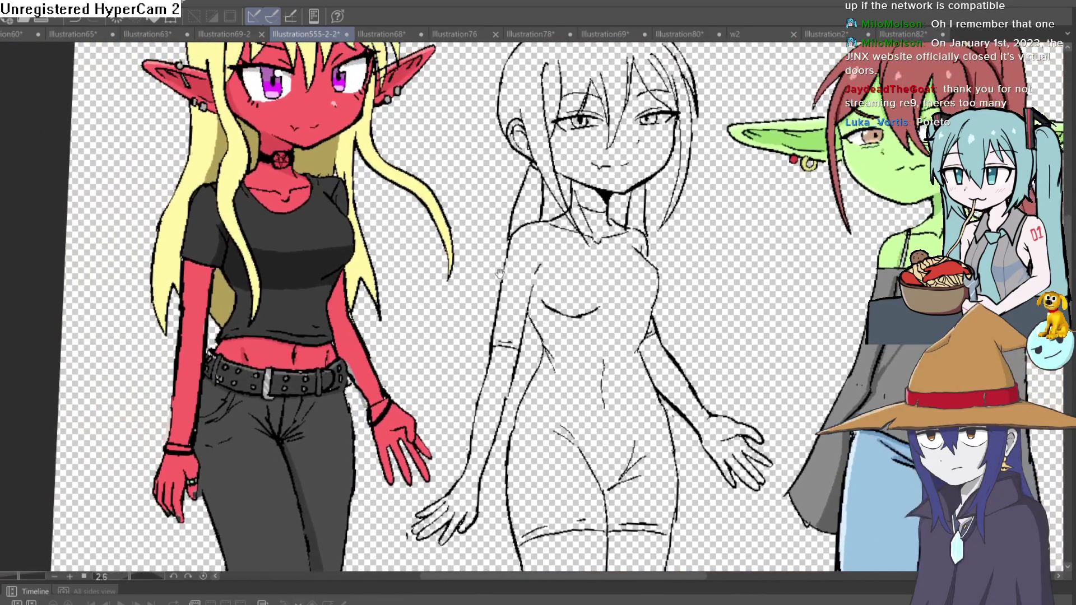
scroll(482, 243, "down", 3)
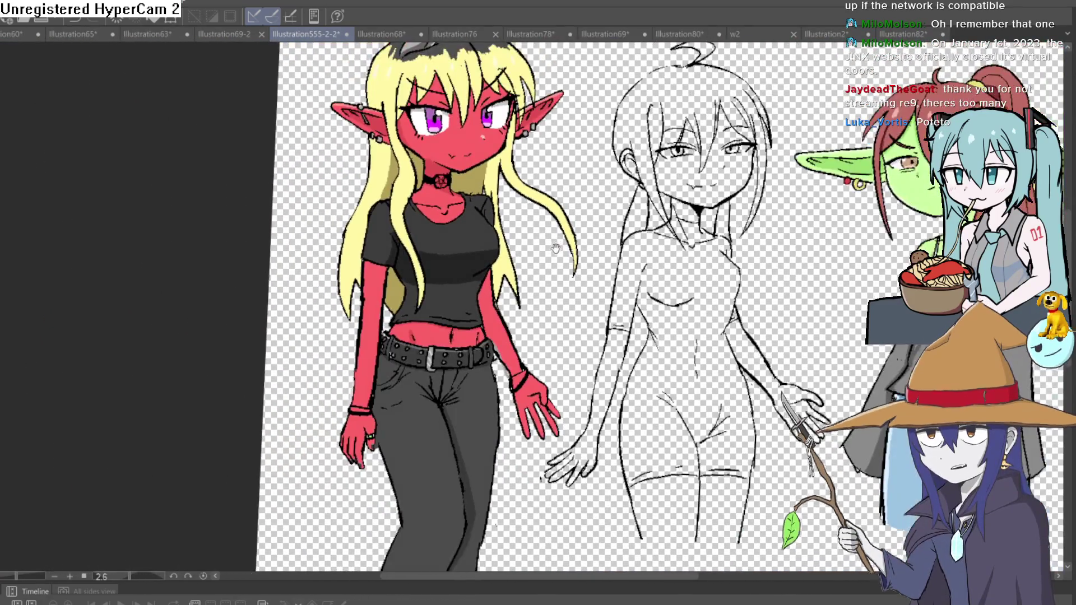
scroll(559, 219, "left", 3)
left_click_drag(559, 219, 562, 234)
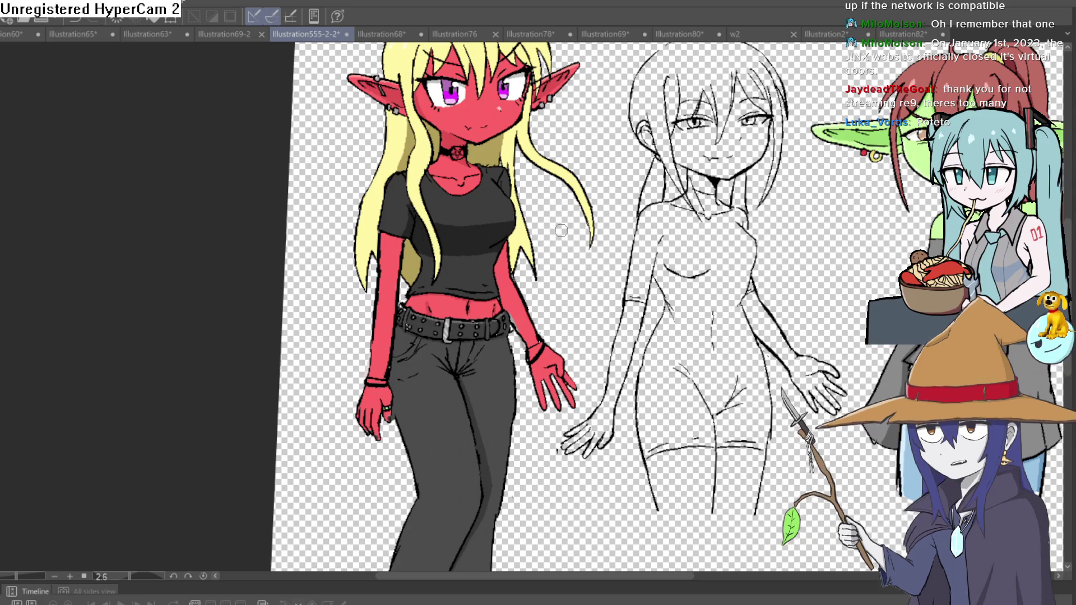
scroll(538, 236, "up", 3)
left_click_drag(541, 235, 543, 221)
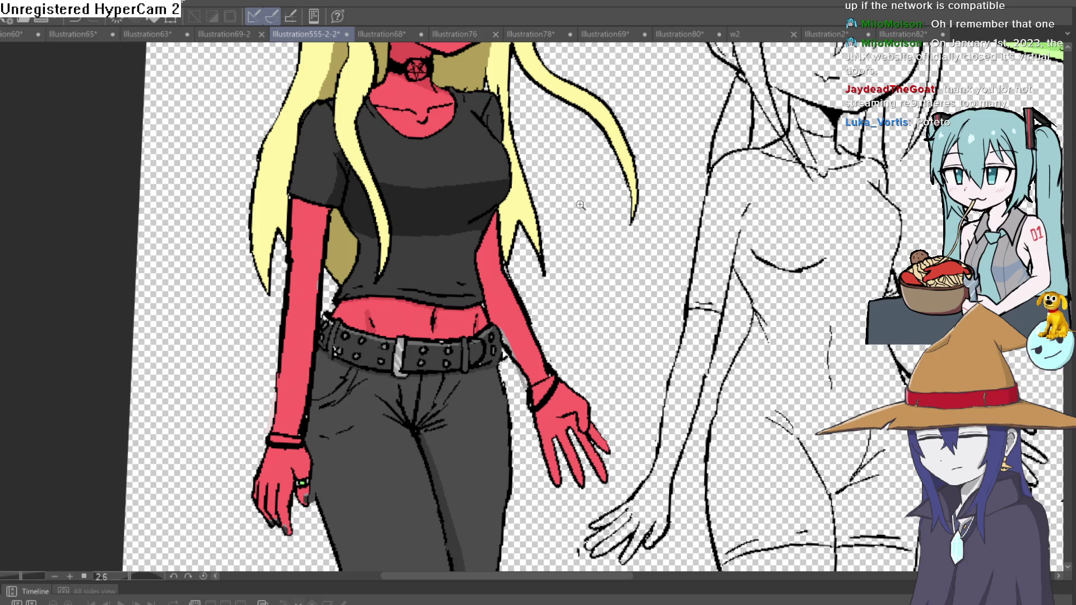
scroll(581, 204, "down", 6)
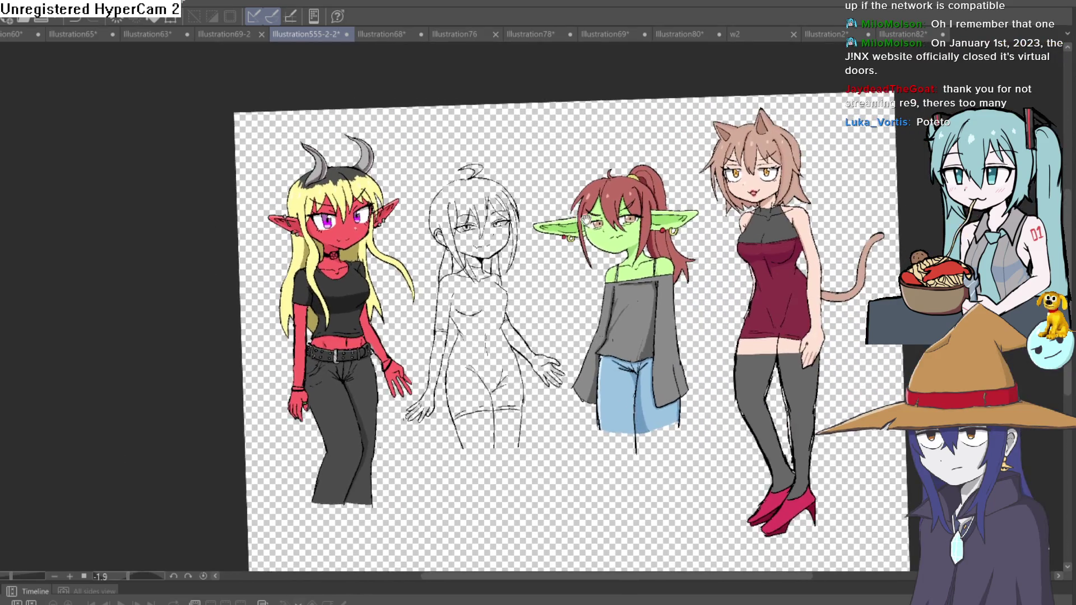
left_click_drag(587, 219, 524, 212)
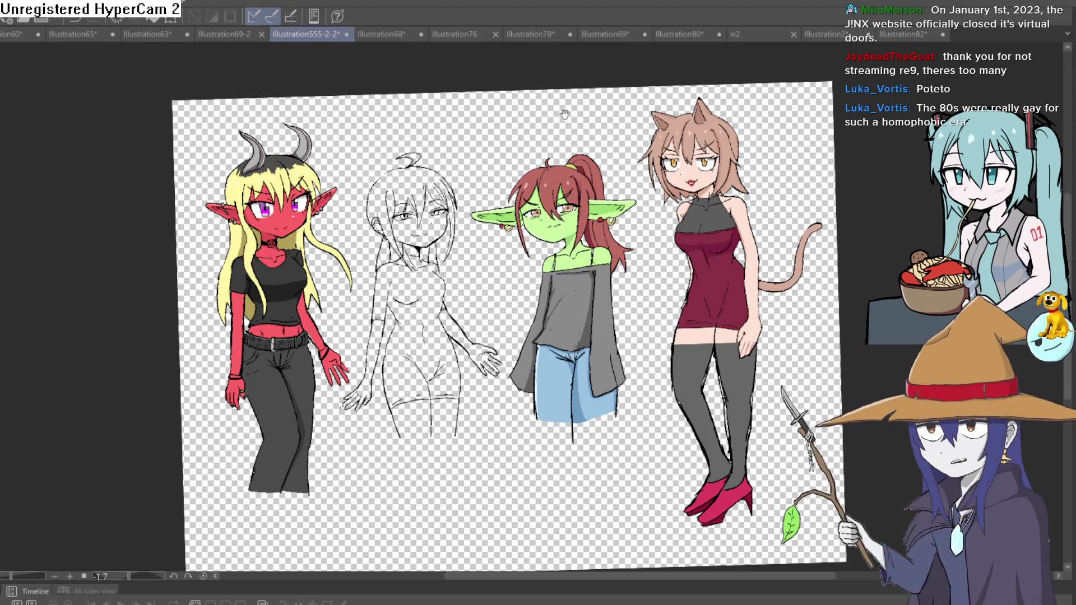
Draw a dark hair strand down the goblin girl's ponytail
scroll(564, 114, "up", 5)
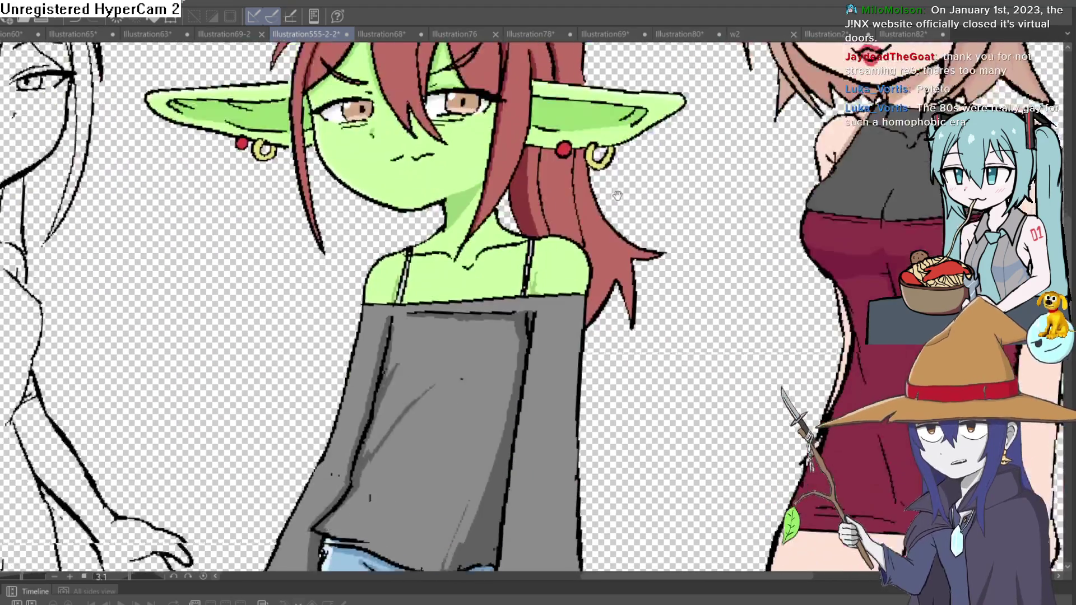
scroll(615, 212, "down", 5)
scroll(611, 294, "up", 6)
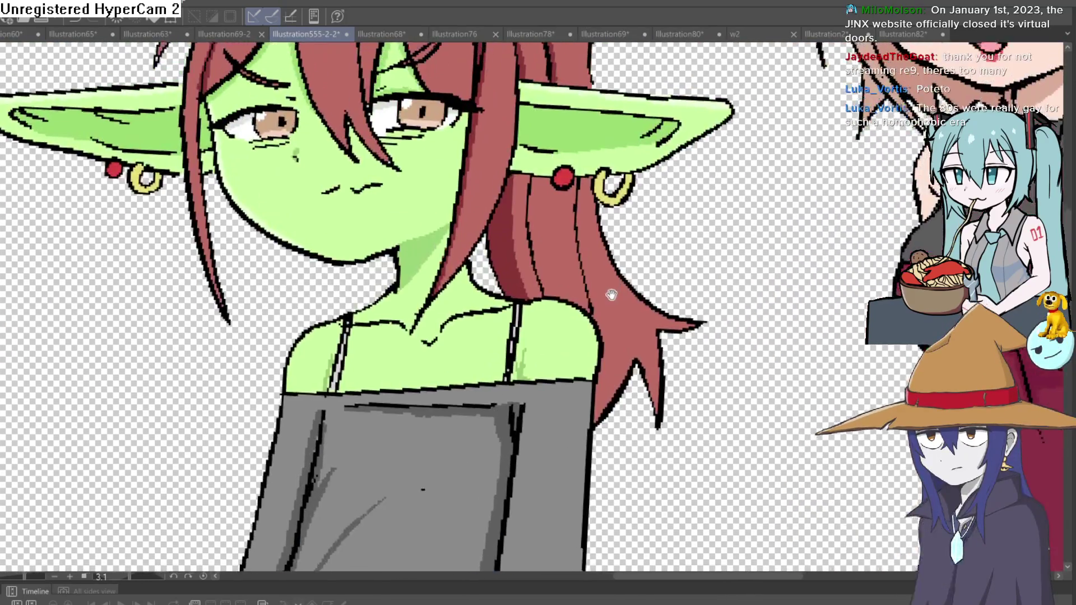
left_click_drag(612, 294, 598, 464)
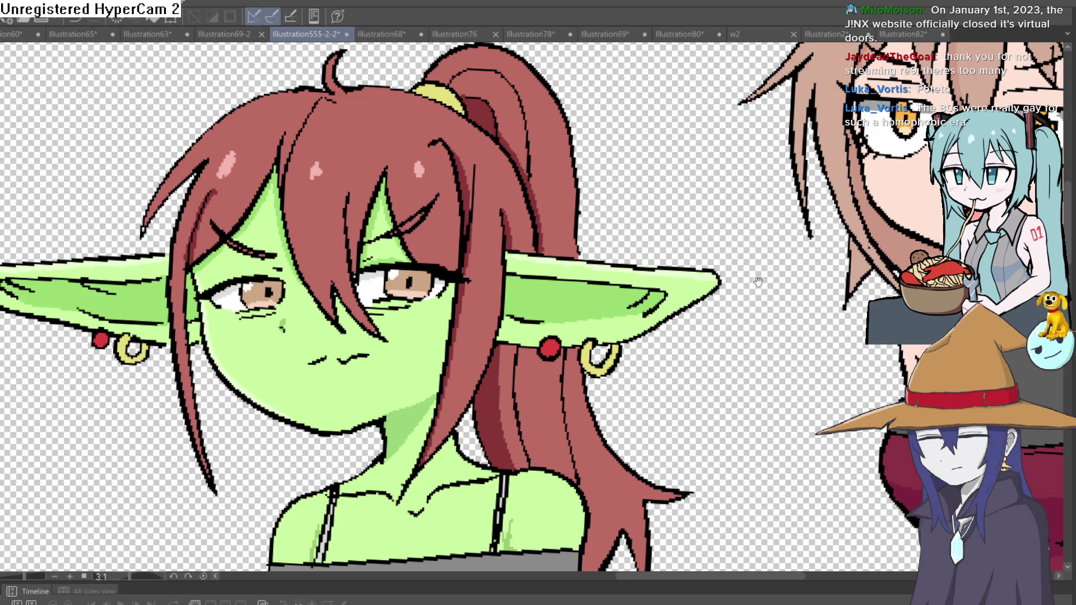
left_click_drag(777, 296, 771, 321)
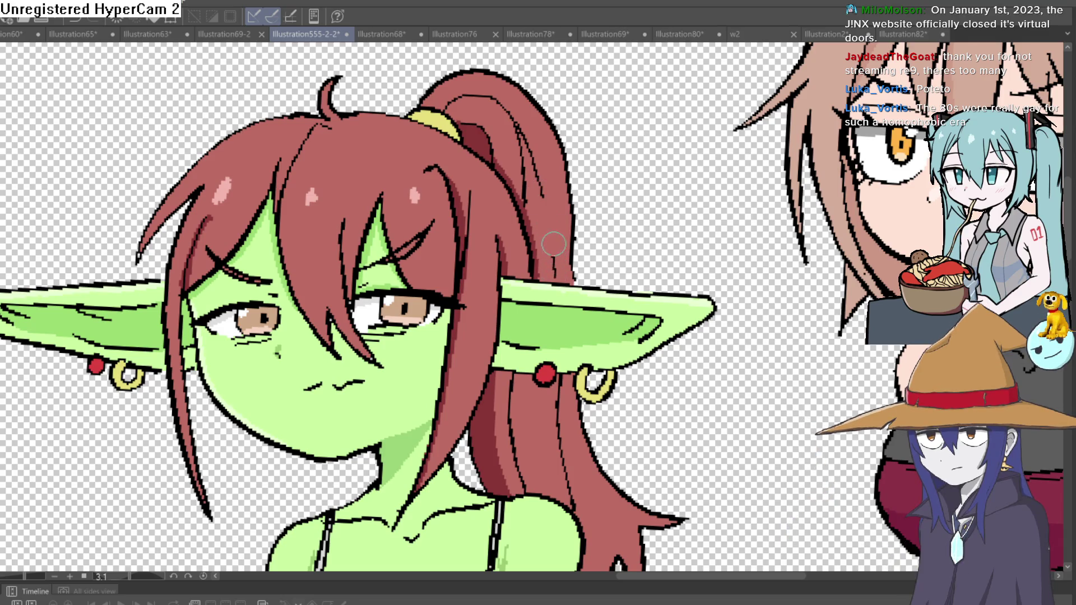
left_click_drag(529, 132, 554, 249)
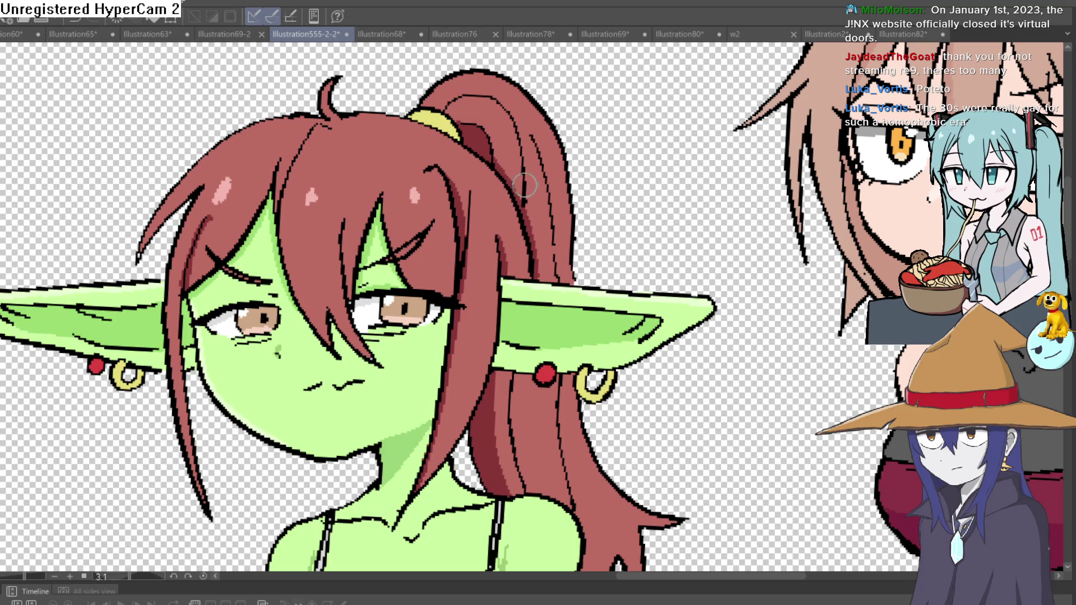
Trim the goblin's hair strand to a shorter, cleaner tip
key("ctrl+0")
scroll(690, 178, "up", 5)
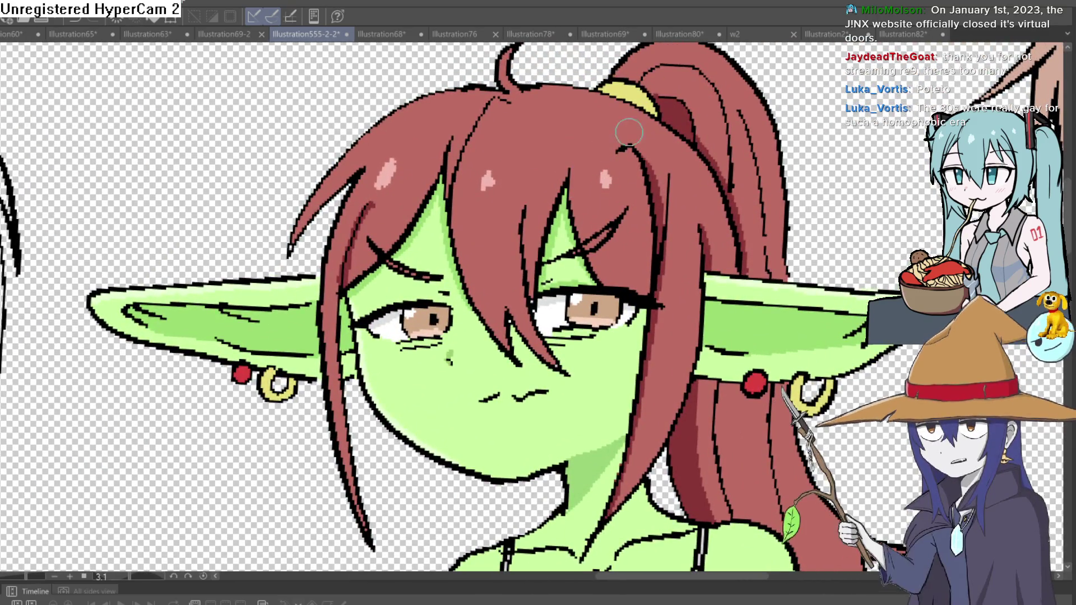
scroll(670, 124, "down", 2)
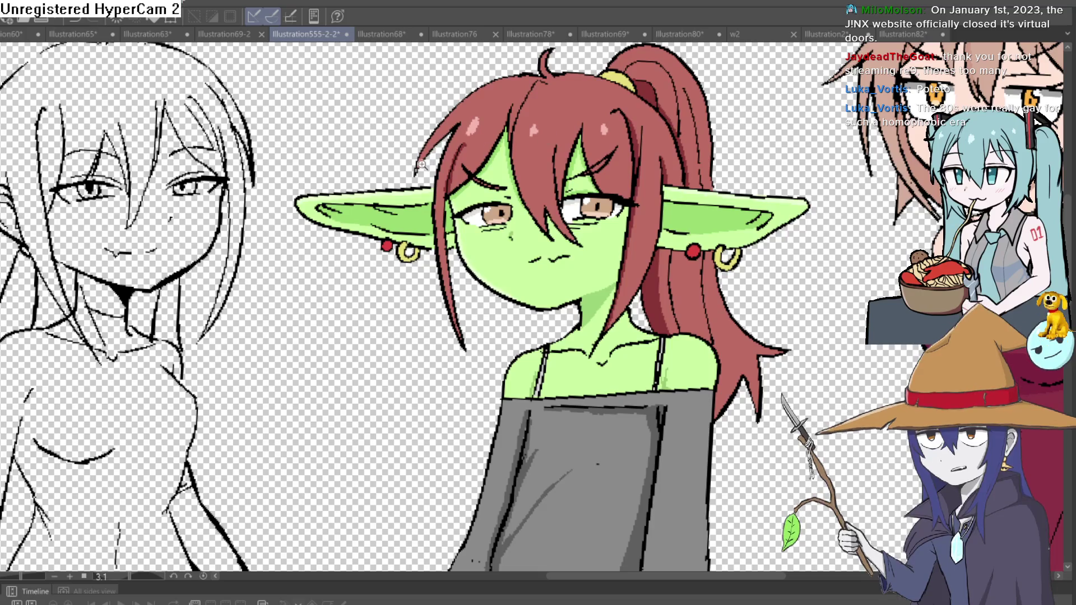
scroll(417, 179, "up", 5)
left_click_drag(385, 180, 396, 173)
scroll(390, 186, "down", 5)
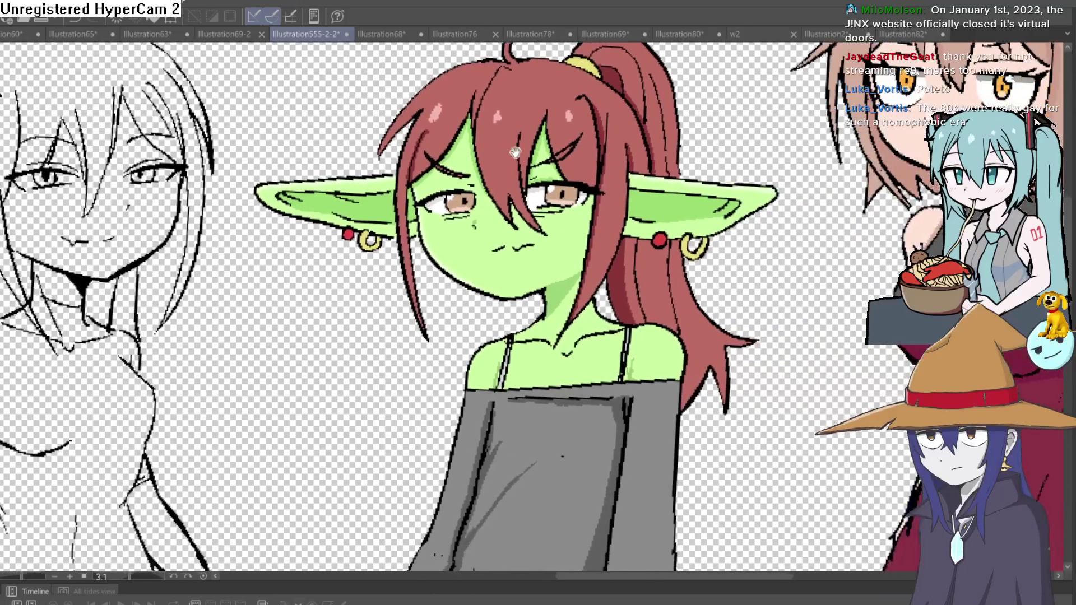
scroll(584, 130, "down", 1)
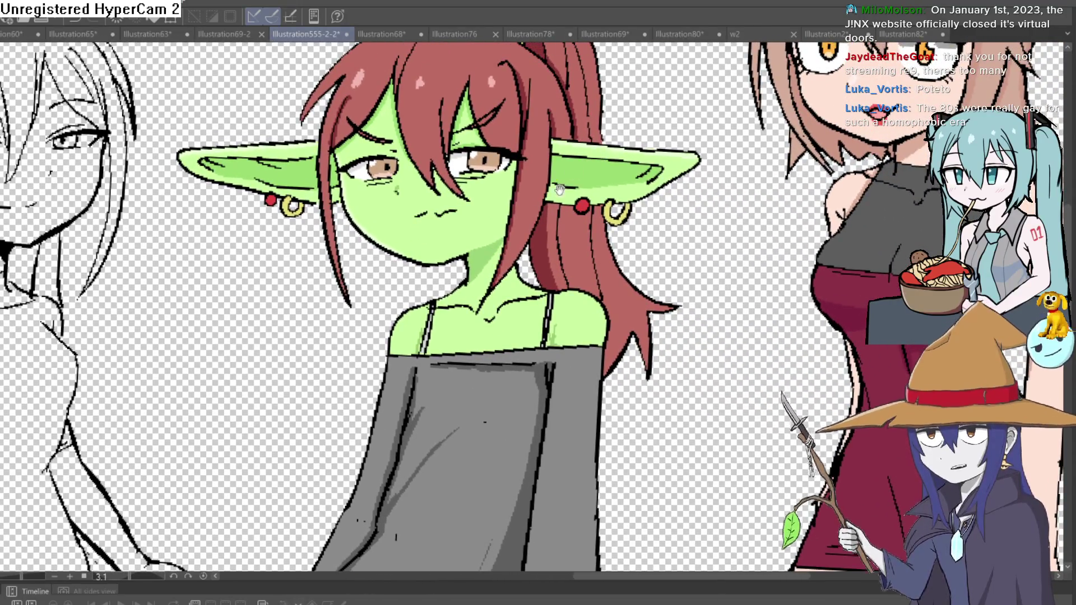
scroll(512, 335, "up", 5)
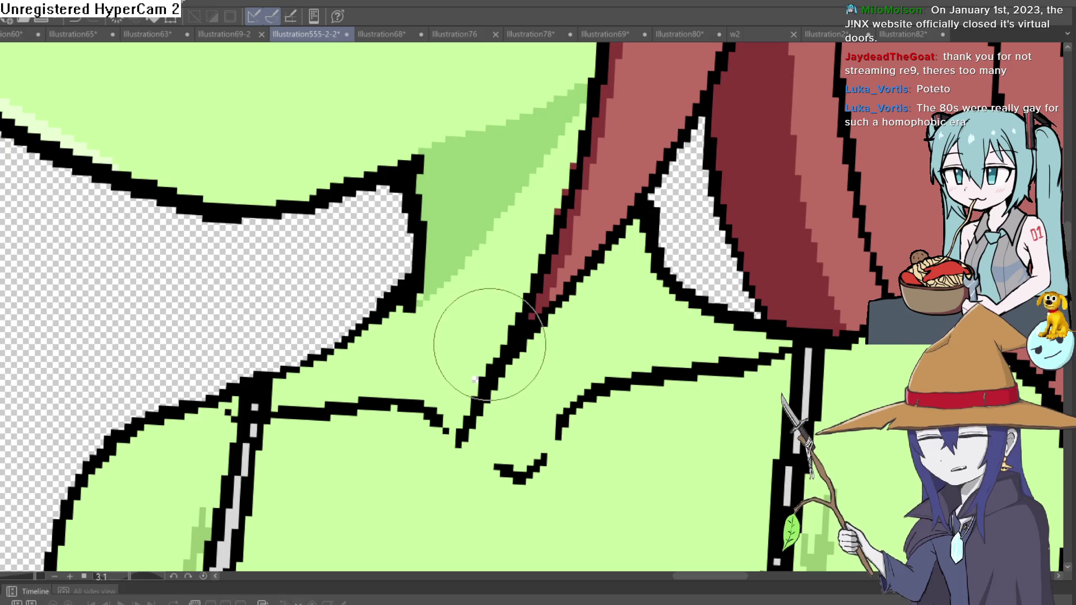
scroll(858, 287, "down", 5)
scroll(857, 286, "down", 3)
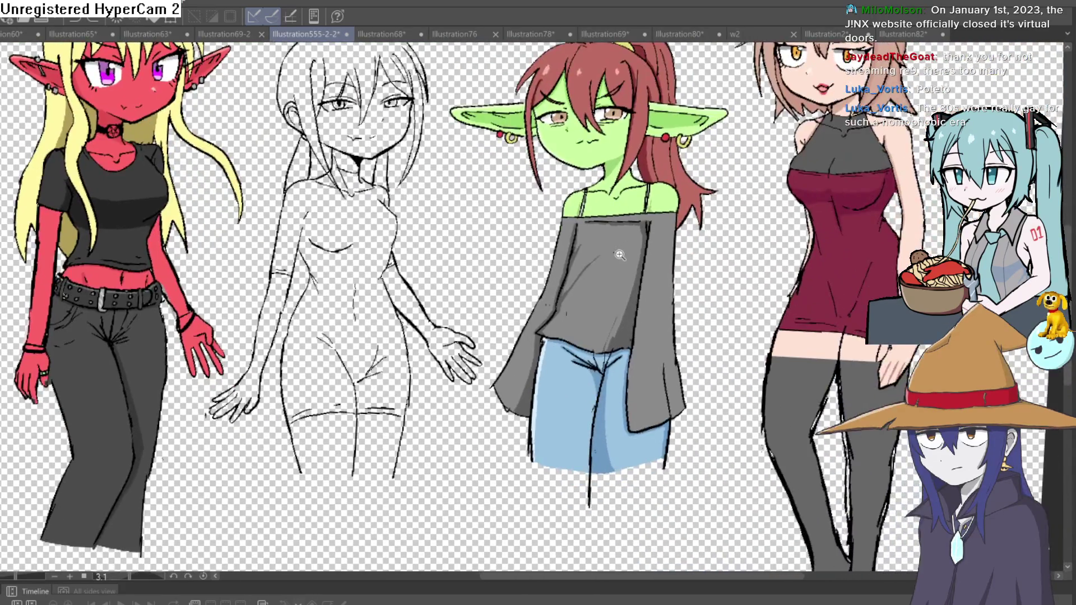
scroll(593, 258, "up", 6)
left_click_drag(576, 293, 661, 108)
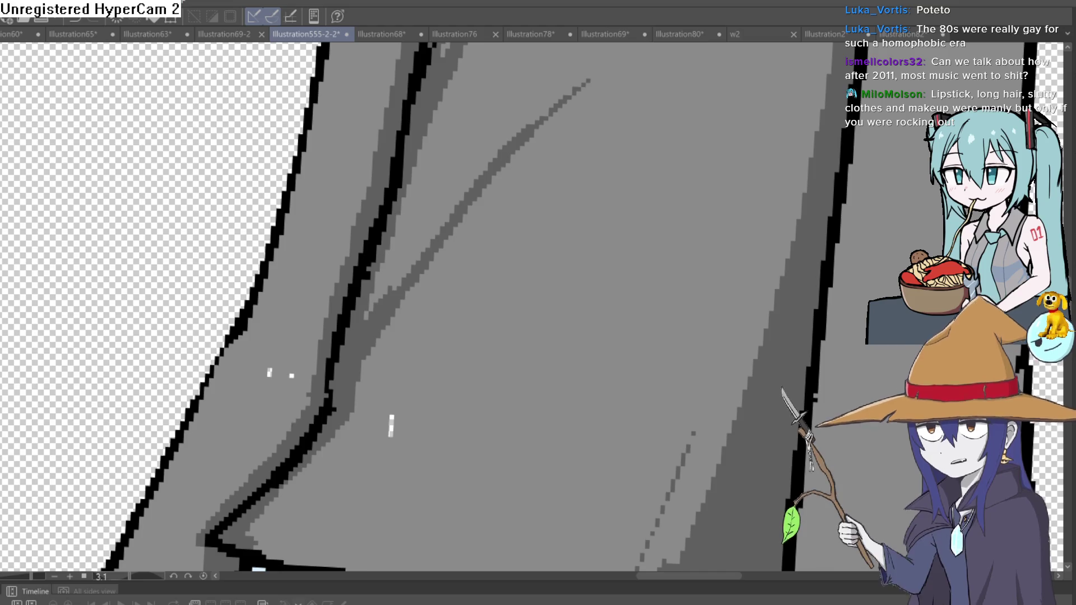
scroll(216, 204, "down", 6)
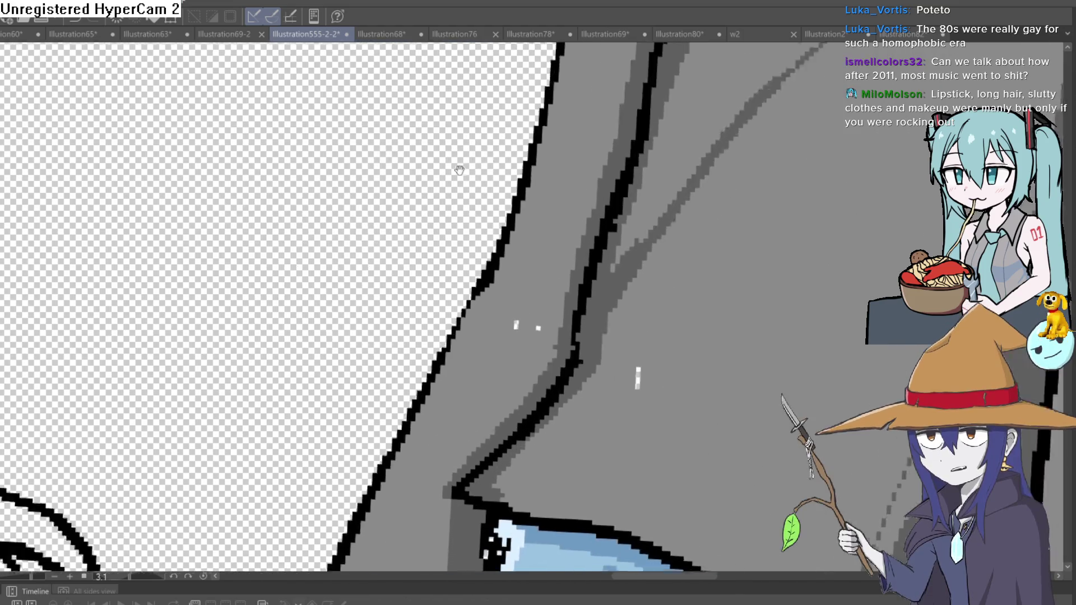
scroll(415, 240, "up", 5)
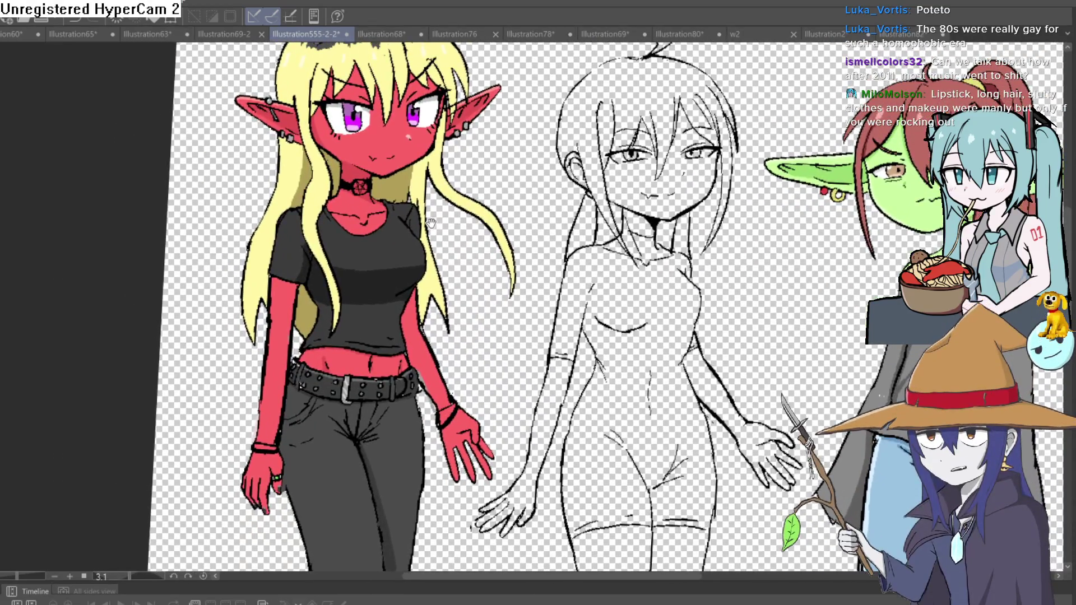
mouse_move(430, 223)
left_mouse_down()
mouse_move(384, 270)
mouse_move(397, 241)
left_mouse_up()
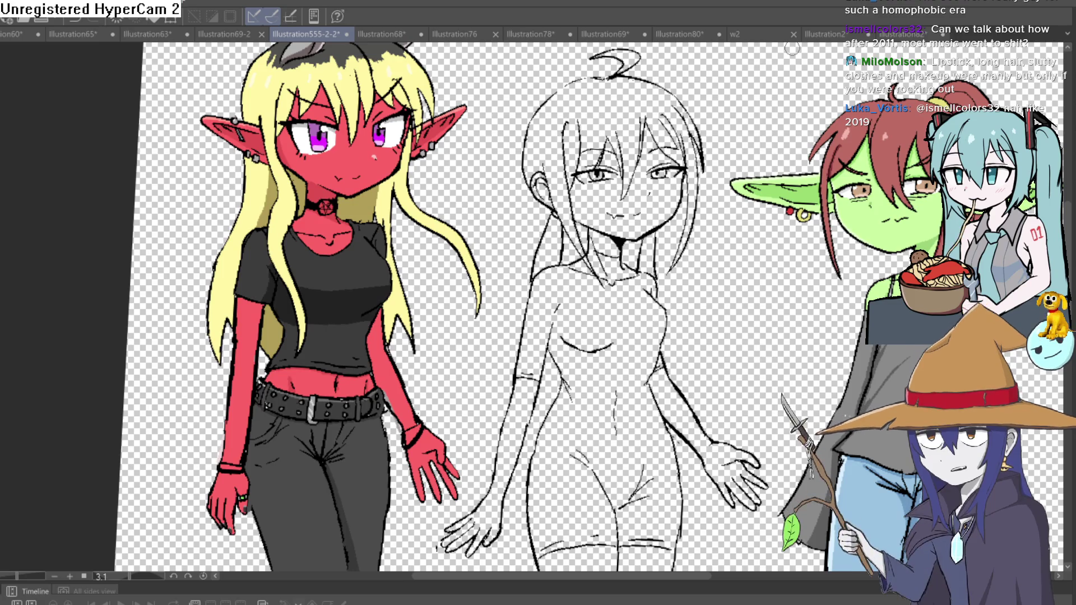
scroll(442, 342, "up", 8)
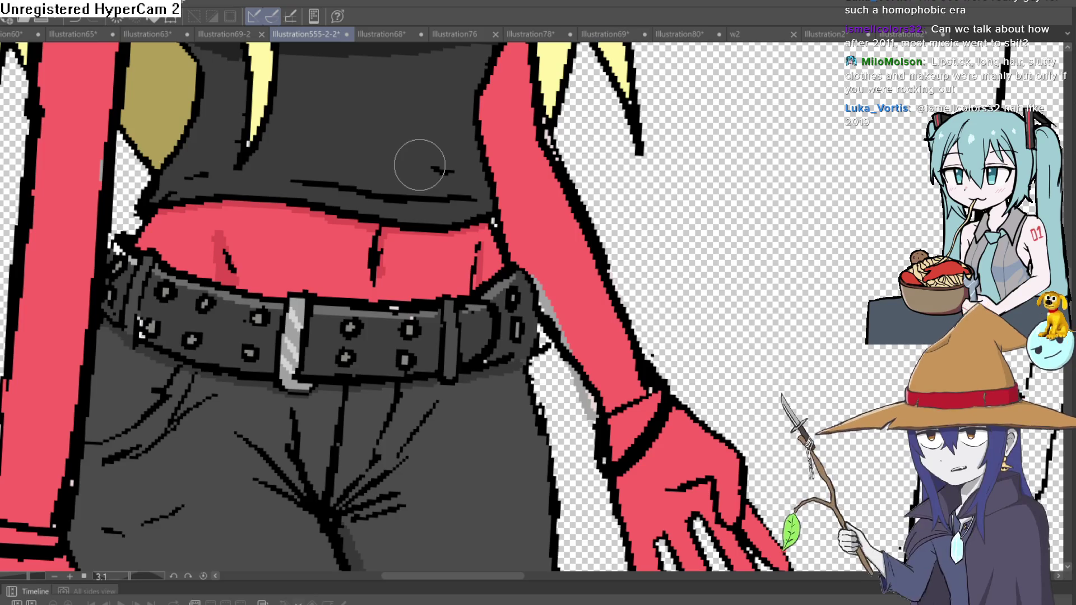
scroll(414, 221, "down", 3)
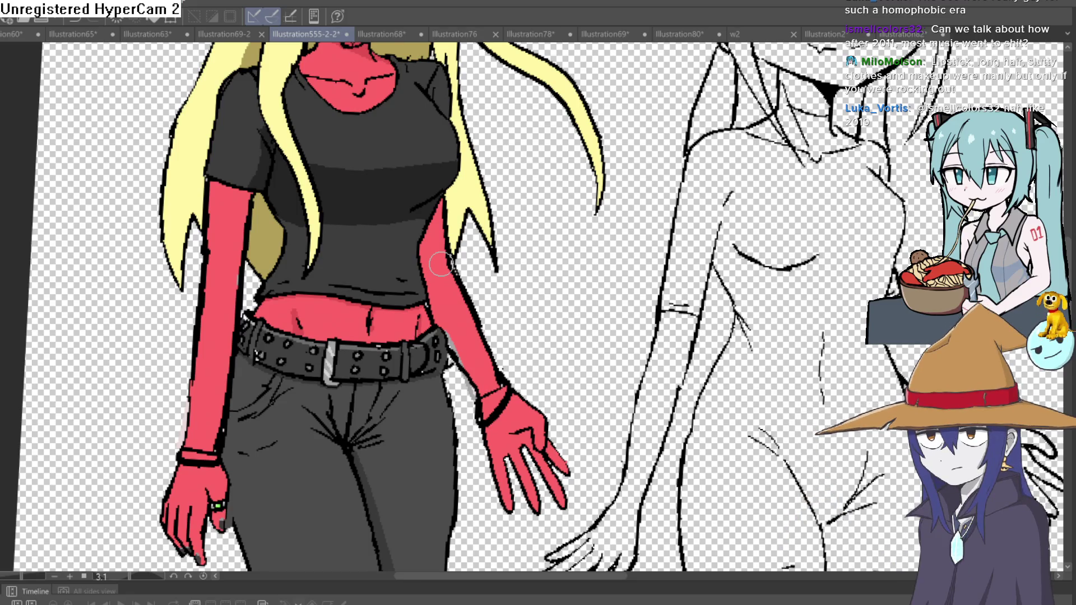
scroll(407, 187, "down", 5)
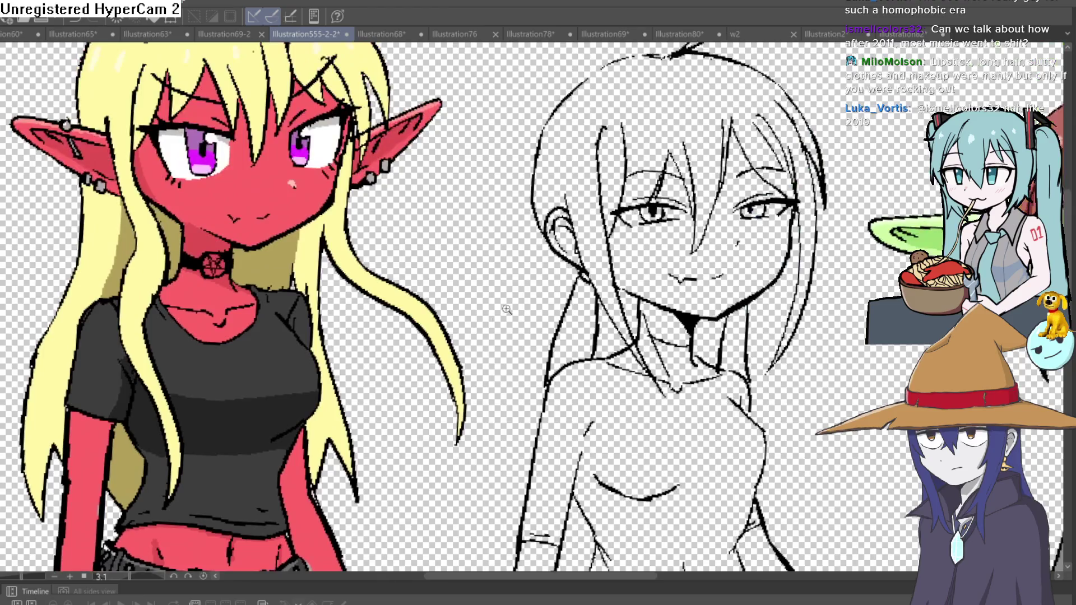
scroll(406, 188, "up", 6)
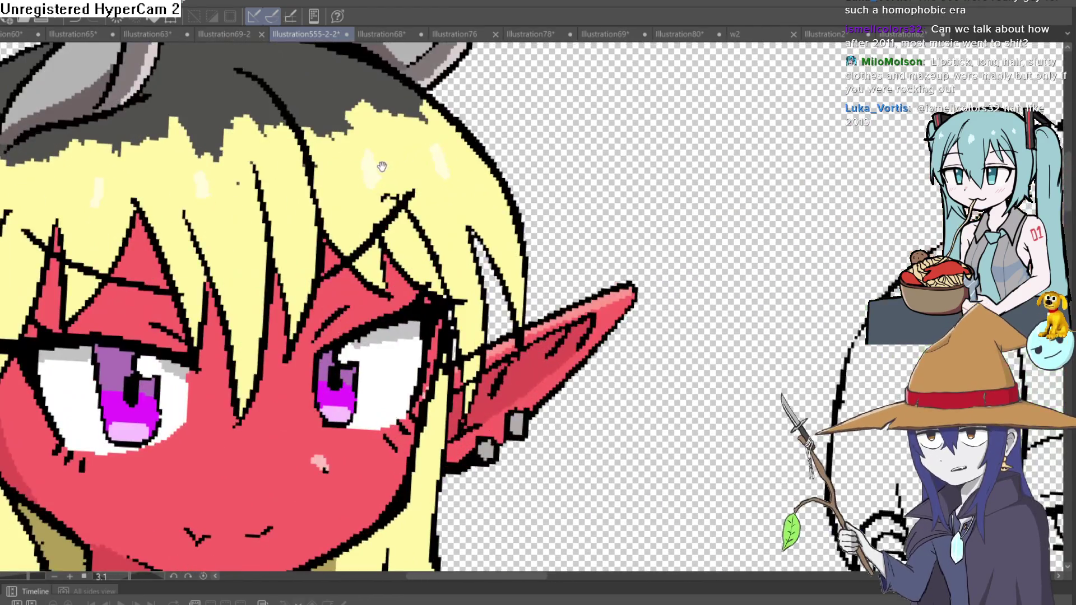
left_click_drag(381, 166, 420, 174)
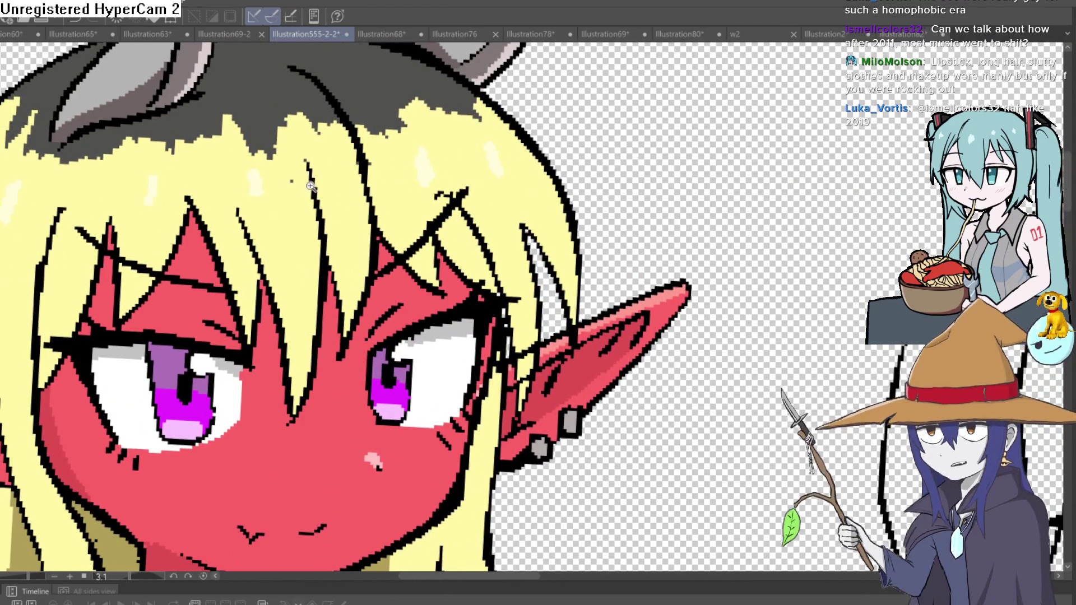
scroll(344, 179, "up", 1)
left_click_drag(354, 187, 409, 228)
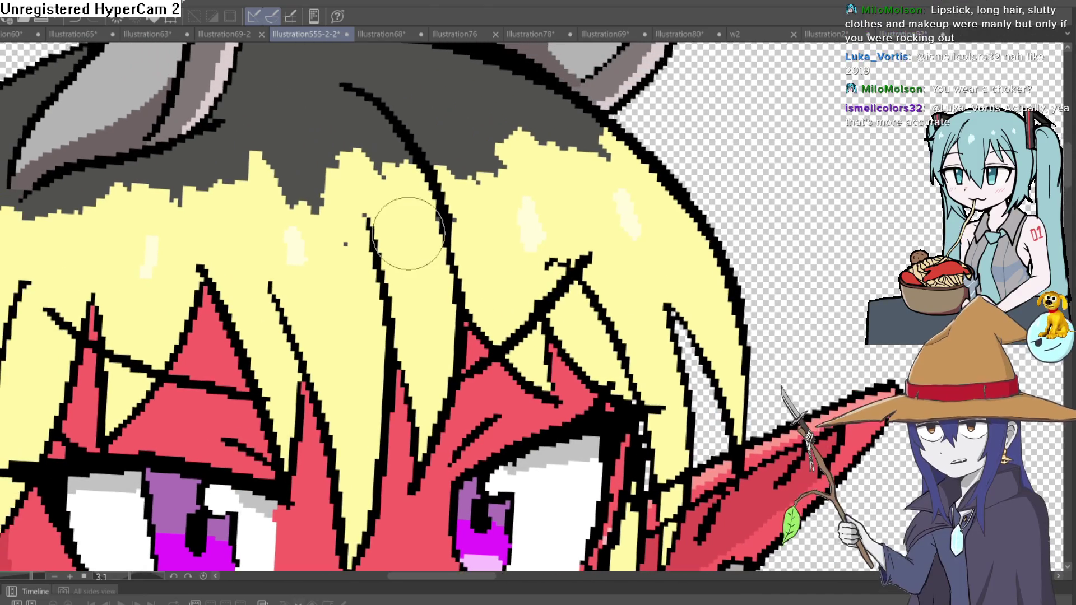
scroll(645, 249, "down", 7)
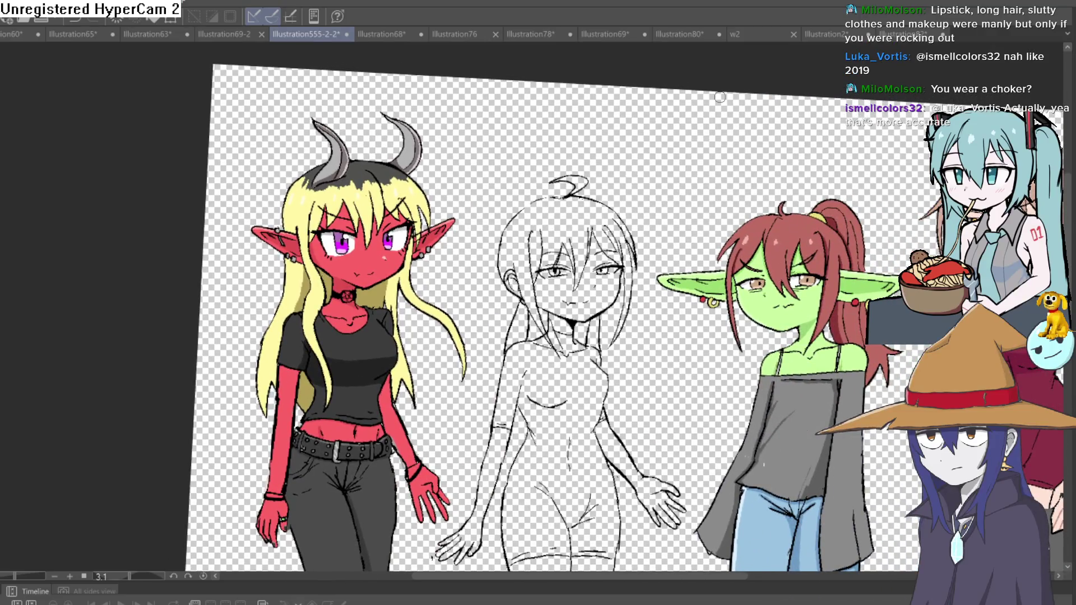
left_click_drag(720, 97, 748, 210)
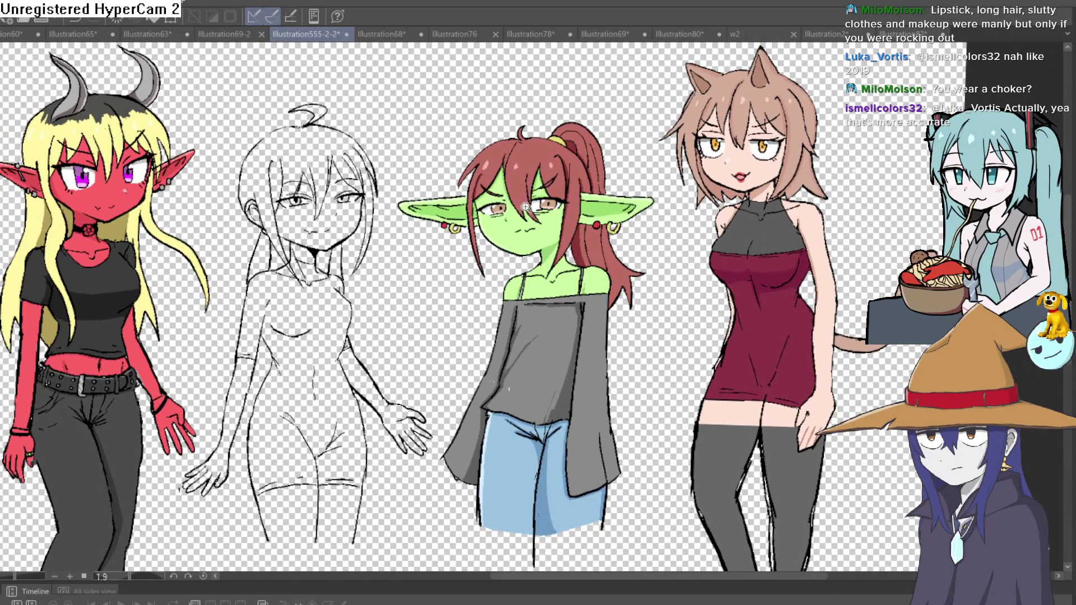
scroll(543, 221, "up", 4)
scroll(544, 221, "down", 1)
scroll(543, 221, "down", 4)
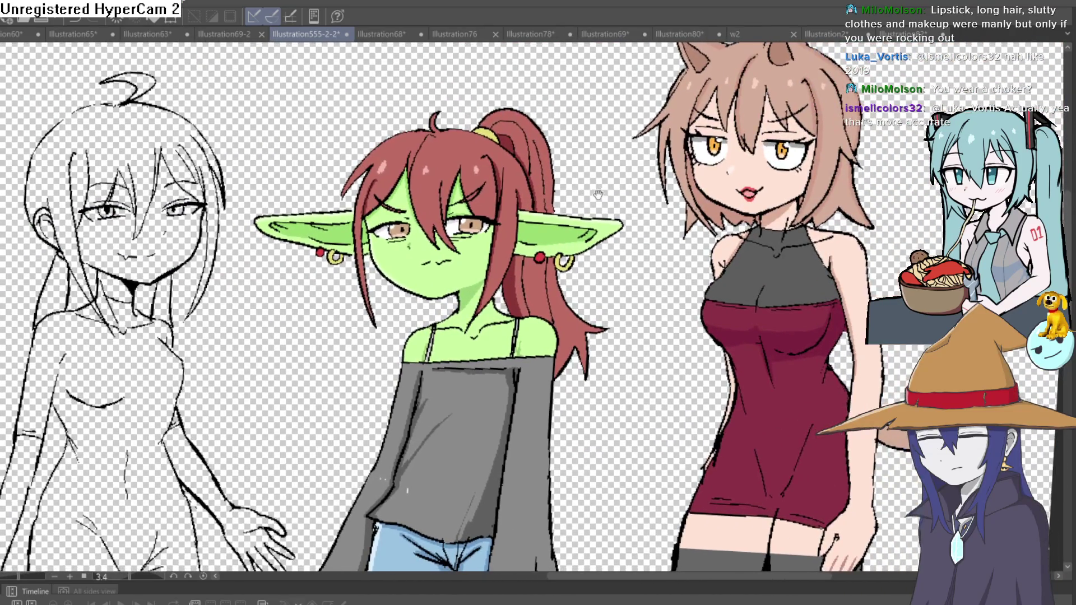
scroll(571, 208, "up", 1)
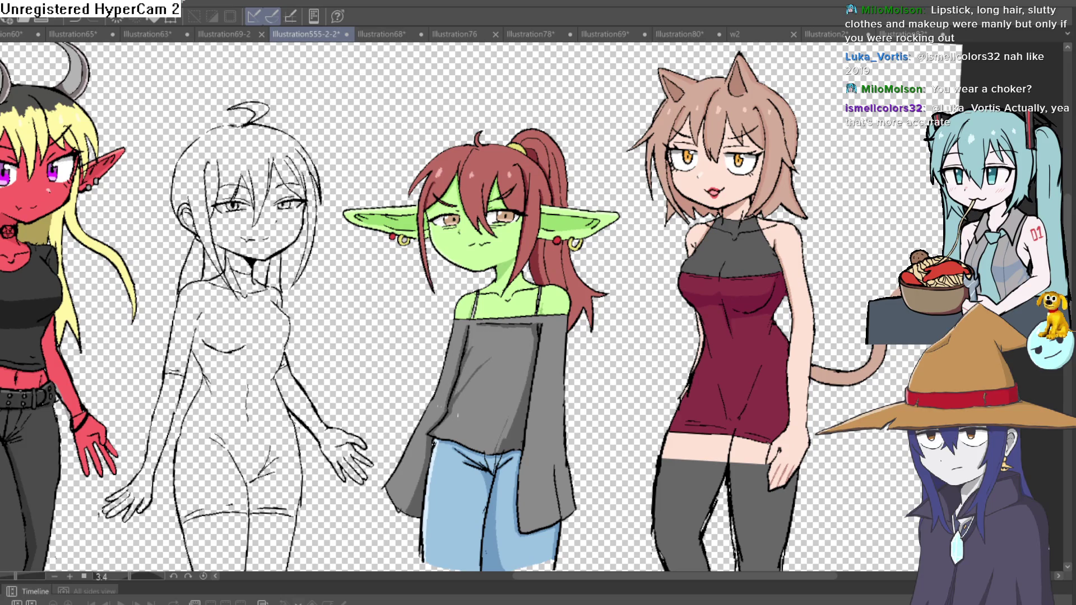
scroll(460, 392, "up", 5)
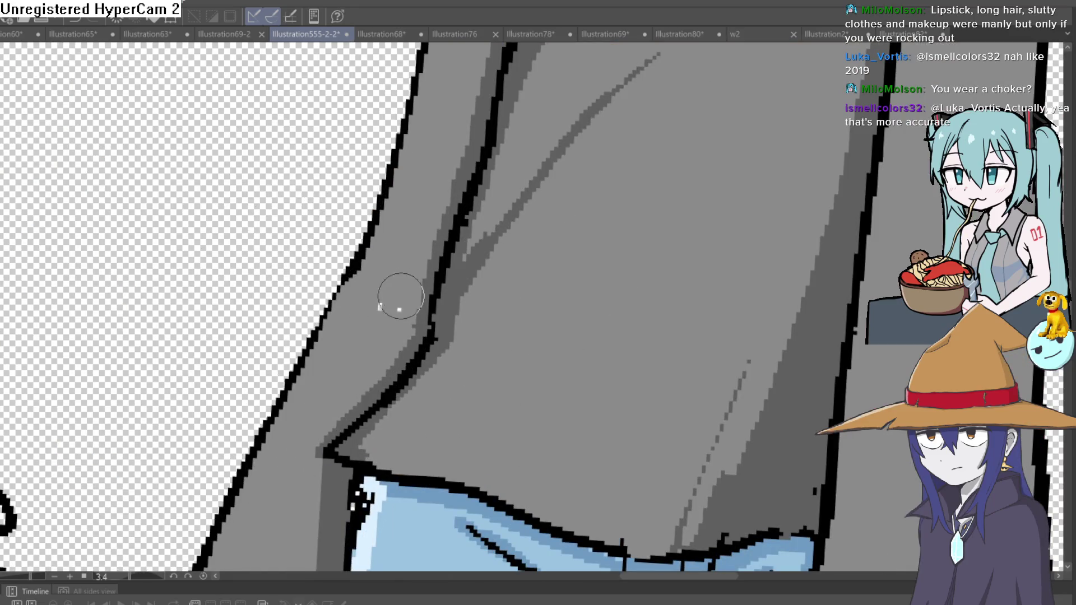
Undo the last stray shading stroke on the goblin's shirt
scroll(372, 312, "down", 5)
mouse_move(659, 292)
left_mouse_down()
mouse_move(538, 292)
mouse_move(494, 330)
left_mouse_up()
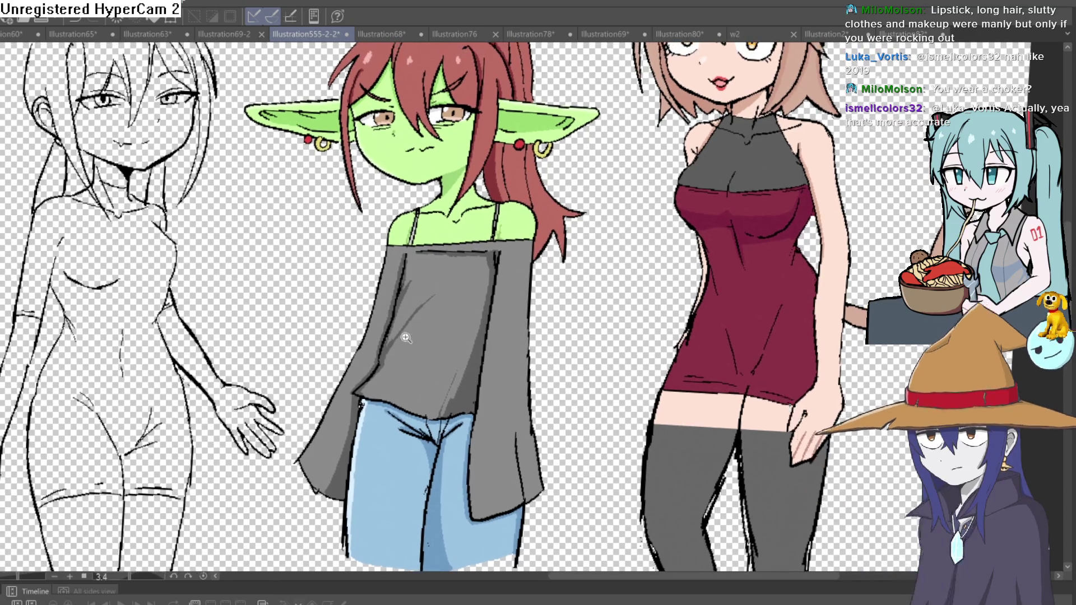
scroll(470, 363, "up", 5)
key("ctrl+z")
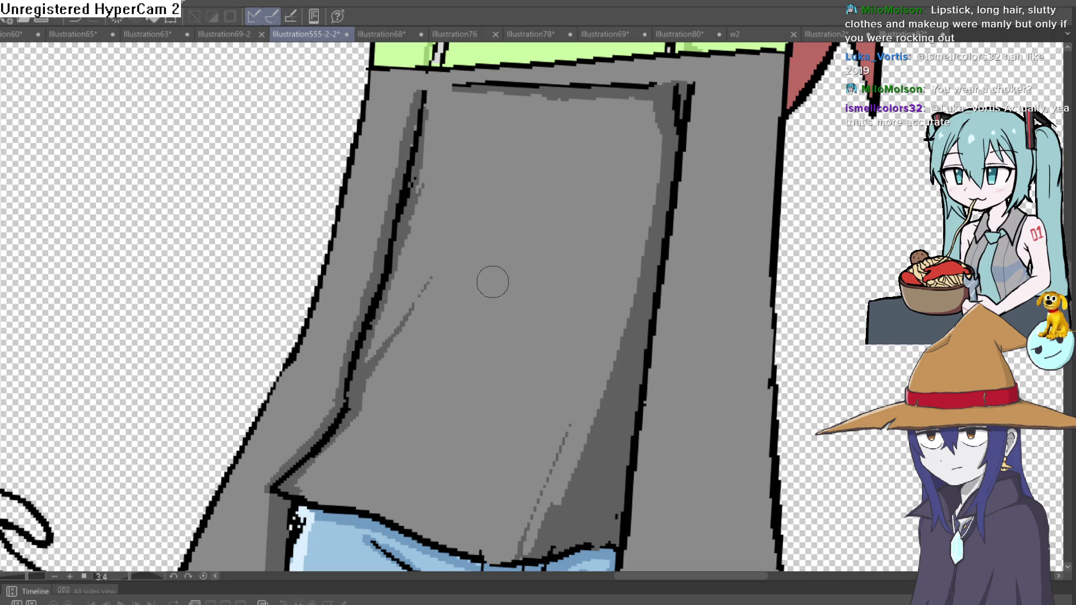
Draw a dark-grey fold line down the sleeve and fill a darker grey shadow inside it
scroll(487, 285, "down", 5)
scroll(586, 282, "down", 5)
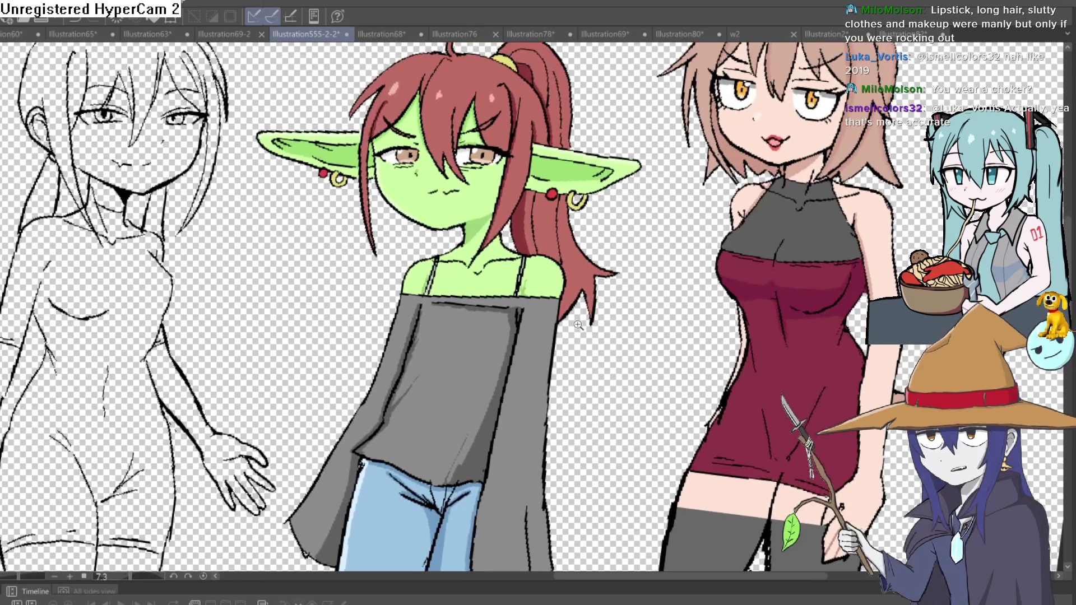
scroll(555, 306, "up", 4)
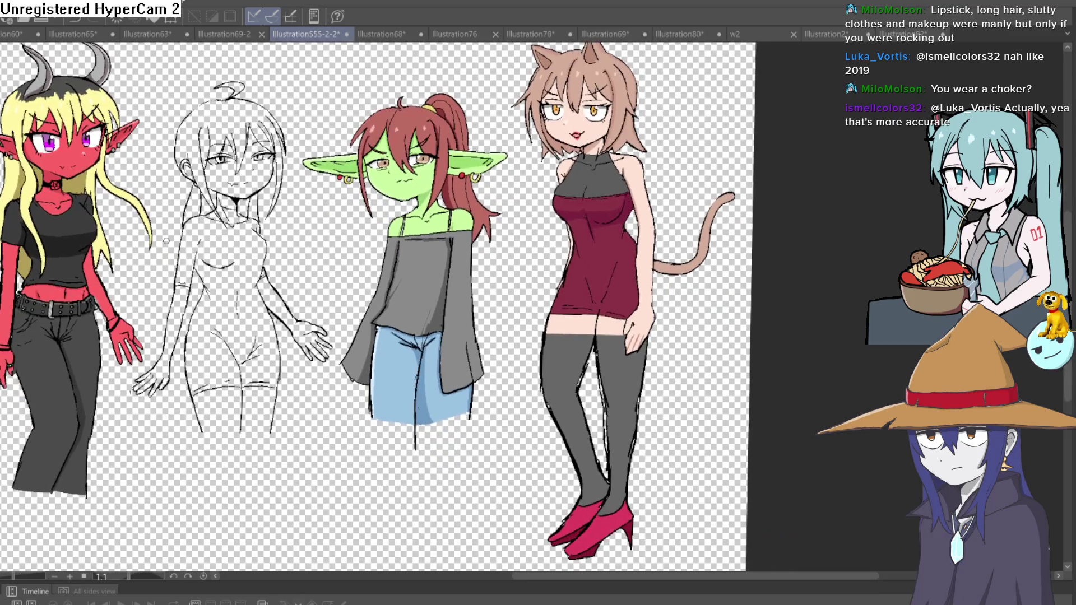
left_click_drag(555, 275, 513, 190)
scroll(415, 241, "up", 3)
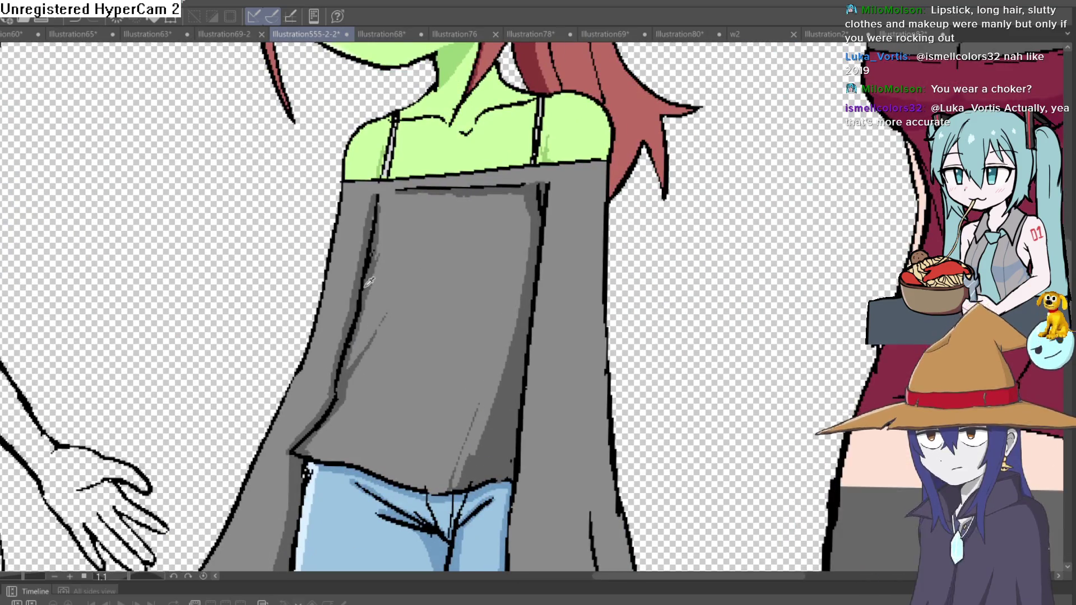
mouse_move(588, 334)
left_mouse_down()
mouse_move(404, 243)
mouse_move(394, 214)
left_mouse_up()
scroll(407, 241, "up", 3)
left_click_drag(348, 189, 425, 350)
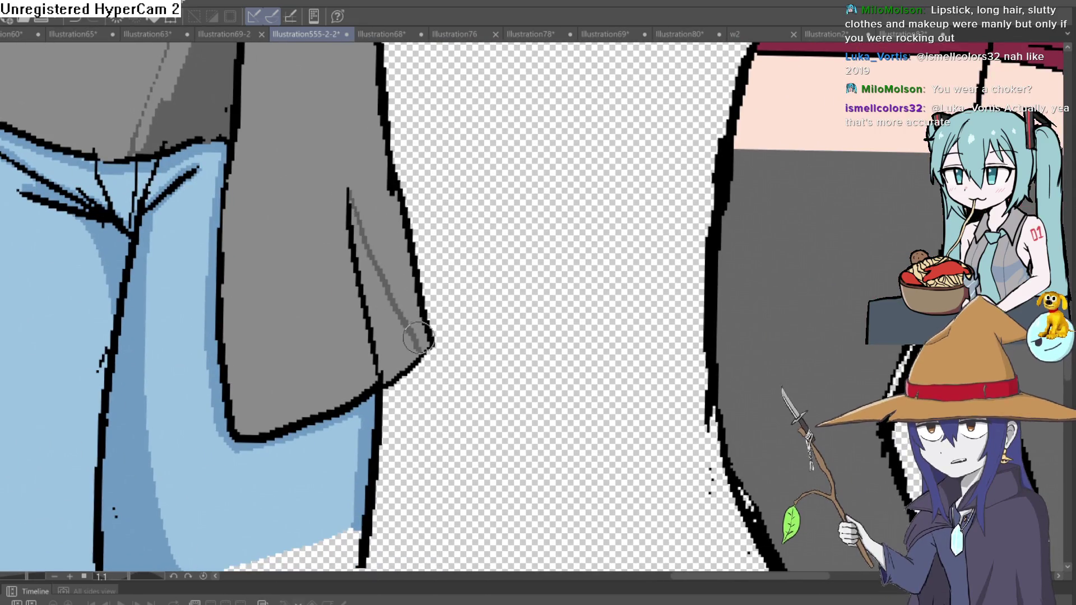
left_click(384, 293)
scroll(445, 283, "down", 5)
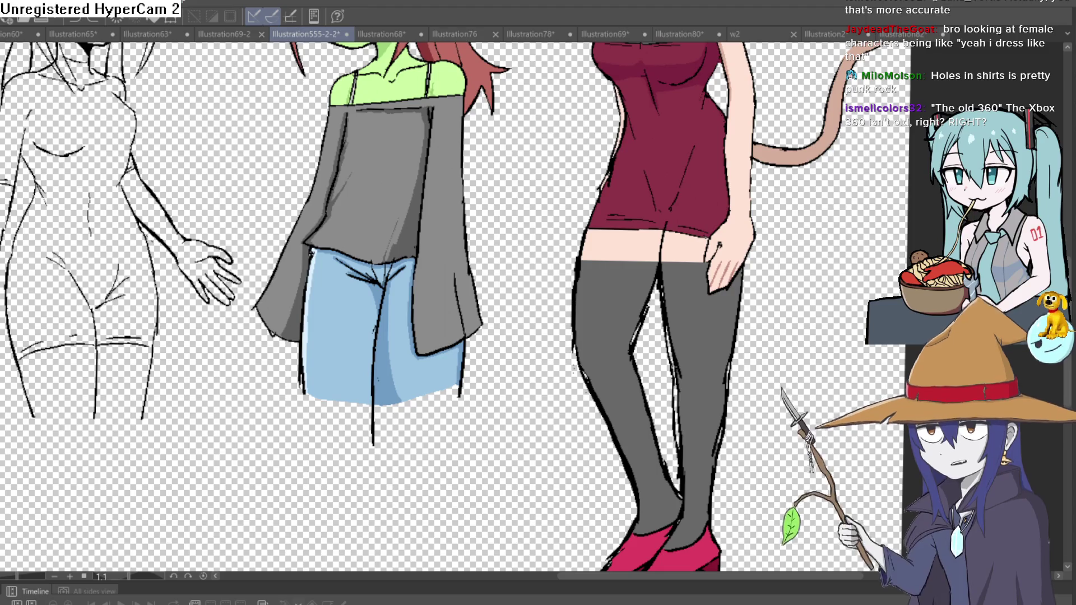
scroll(544, 110, "down", 5)
Zoom in and tilt the view on the goblin's face and eye, then reset to the full upright drawing
left_click_drag(544, 111, 601, 158)
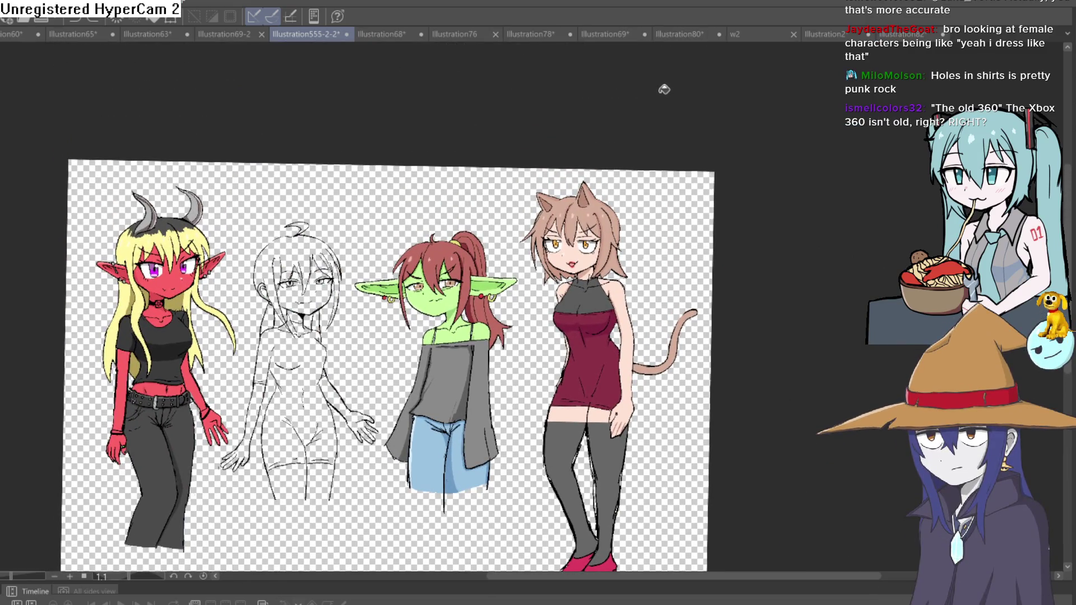
left_click_drag(550, 303, 569, 193)
scroll(570, 214, "up", 5)
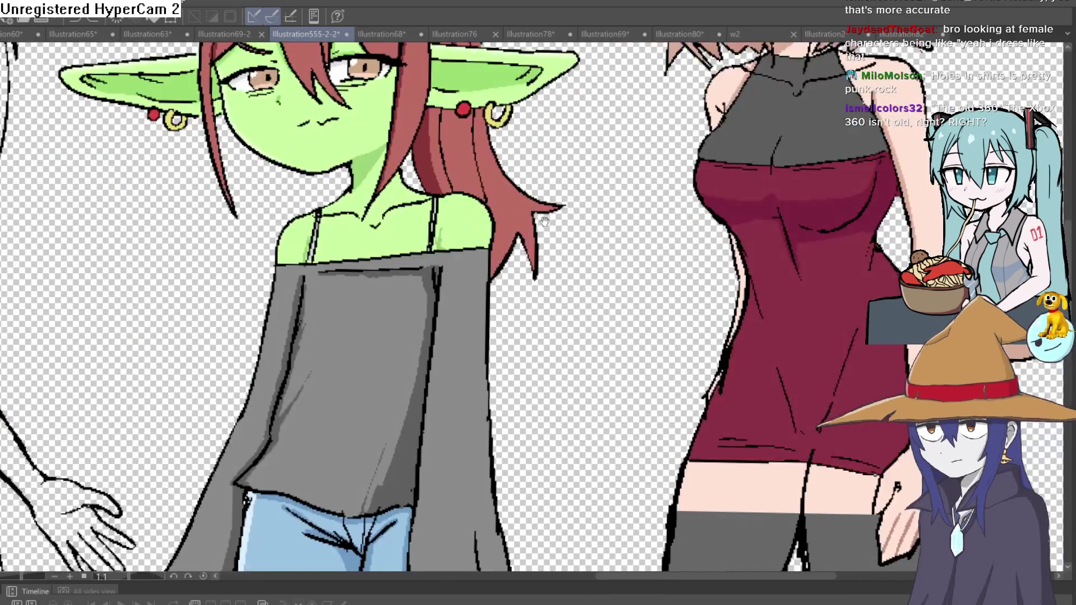
left_click_drag(551, 248, 596, 248)
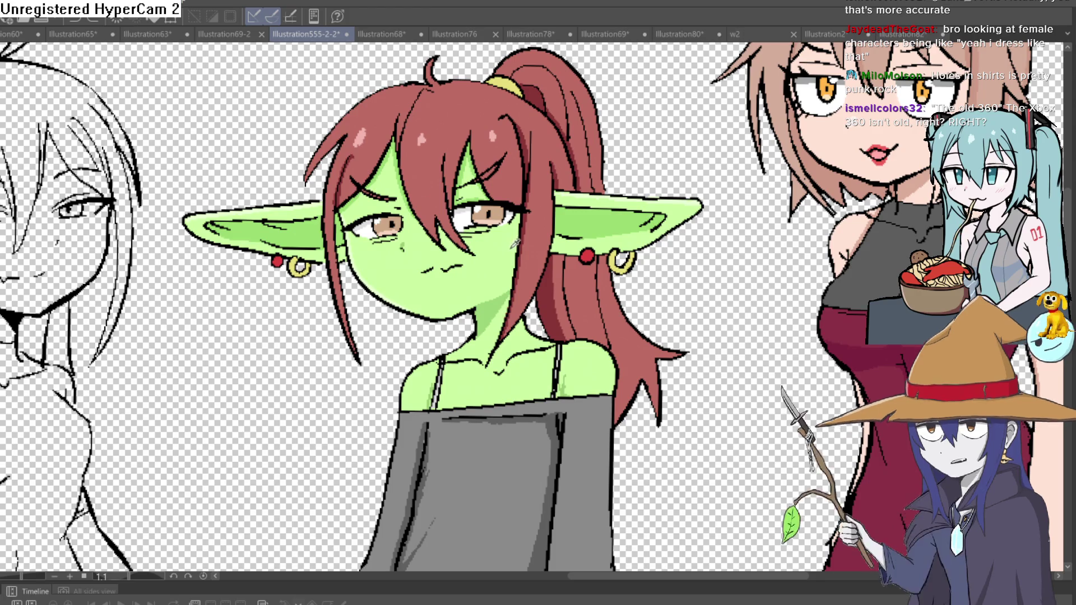
scroll(470, 218, "up", 4)
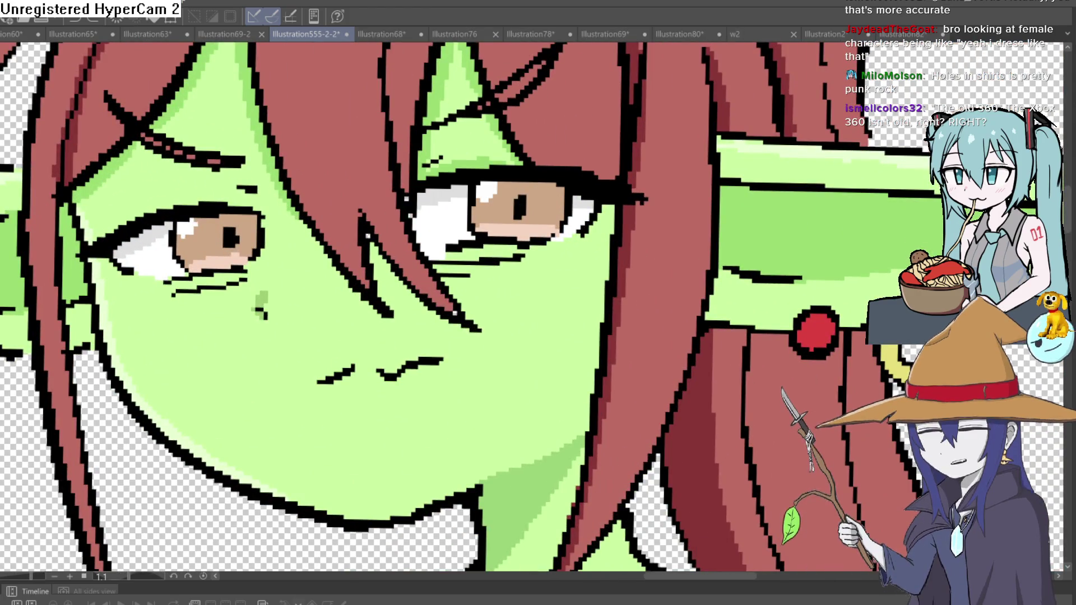
mouse_move(370, 156)
left_mouse_down()
mouse_move(346, 198)
mouse_move(361, 196)
left_mouse_up()
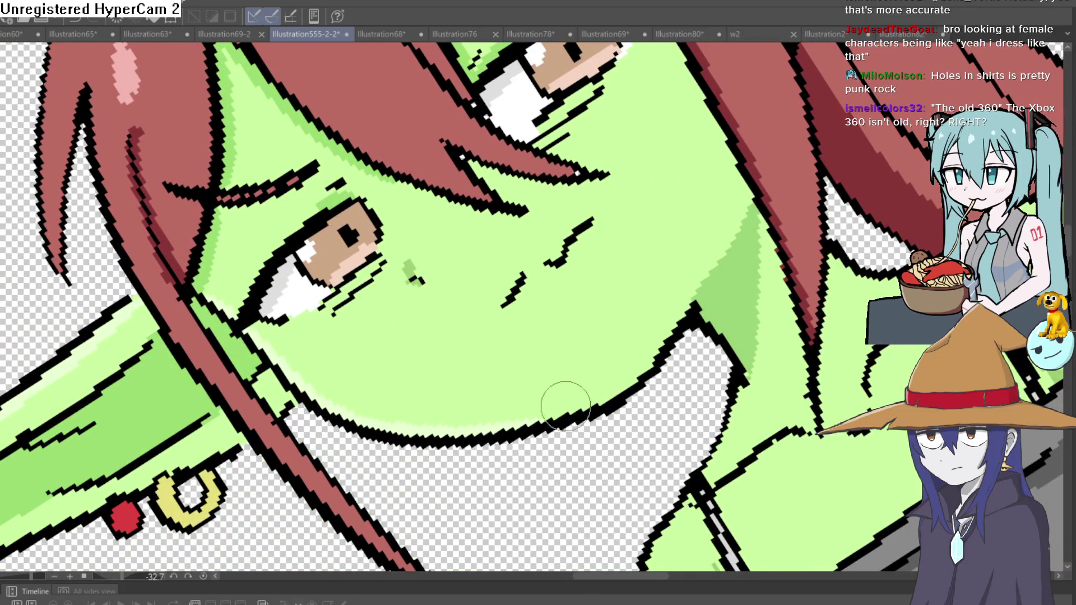
key("ctrl+0")
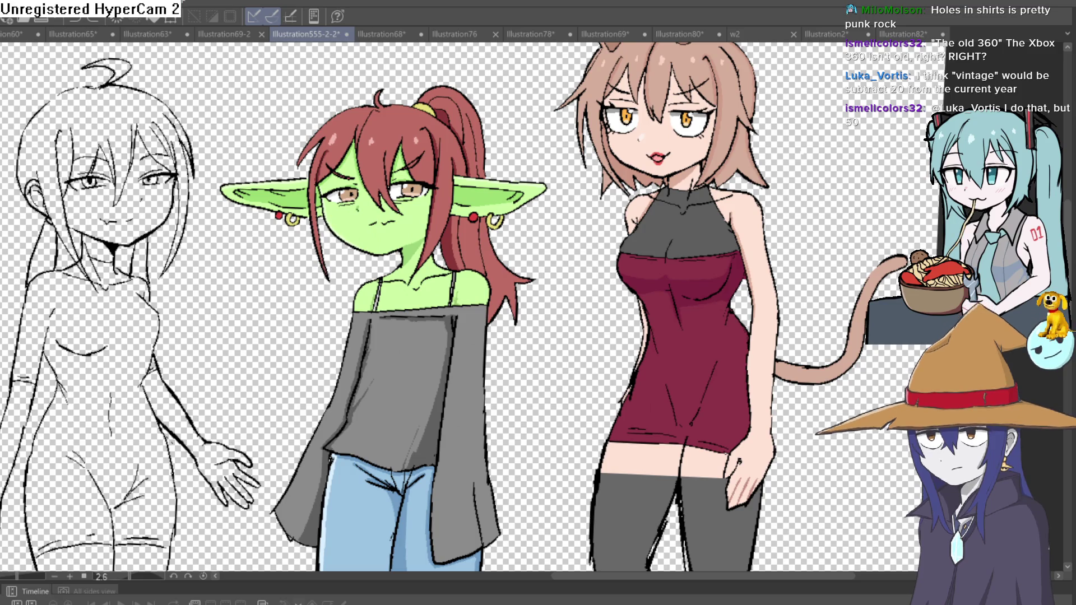
Erase the stray tails on the right and left outlines of the goblin's jeans
left_click_drag(532, 312, 531, 262)
scroll(531, 262, "up", 5)
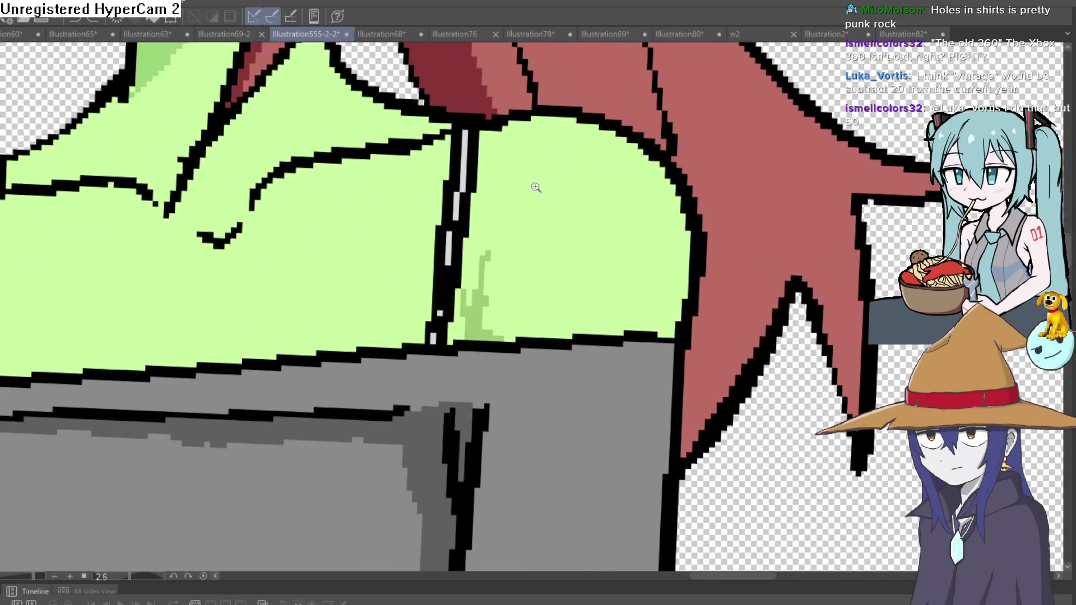
scroll(504, 230, "down", 3)
scroll(603, 251, "down", 5)
scroll(574, 247, "up", 2)
scroll(568, 222, "down", 4)
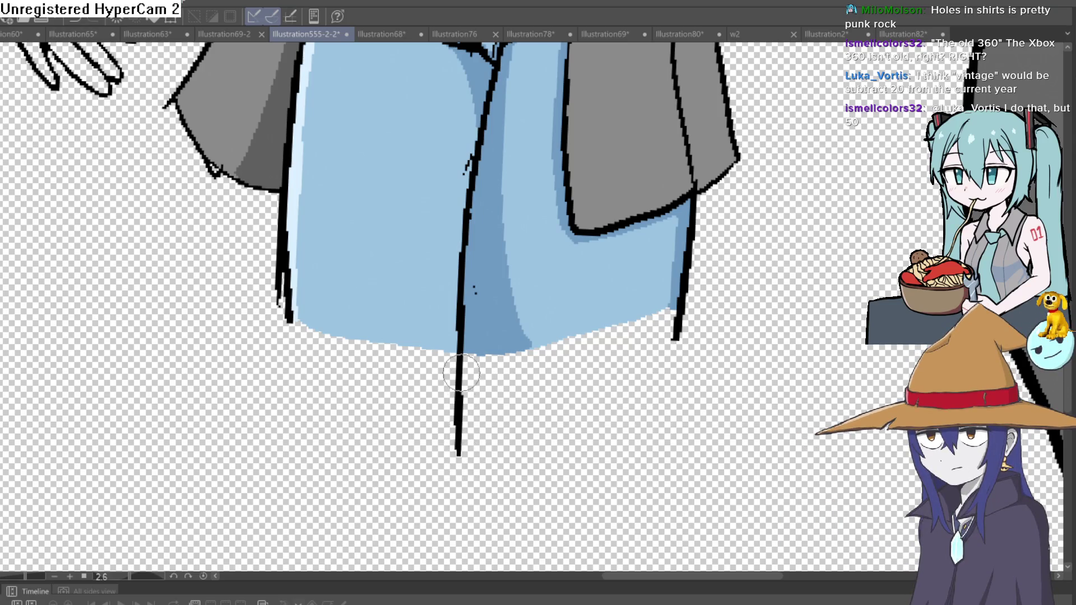
mouse_move(566, 377)
left_mouse_down()
mouse_move(577, 403)
mouse_move(600, 379)
left_mouse_up()
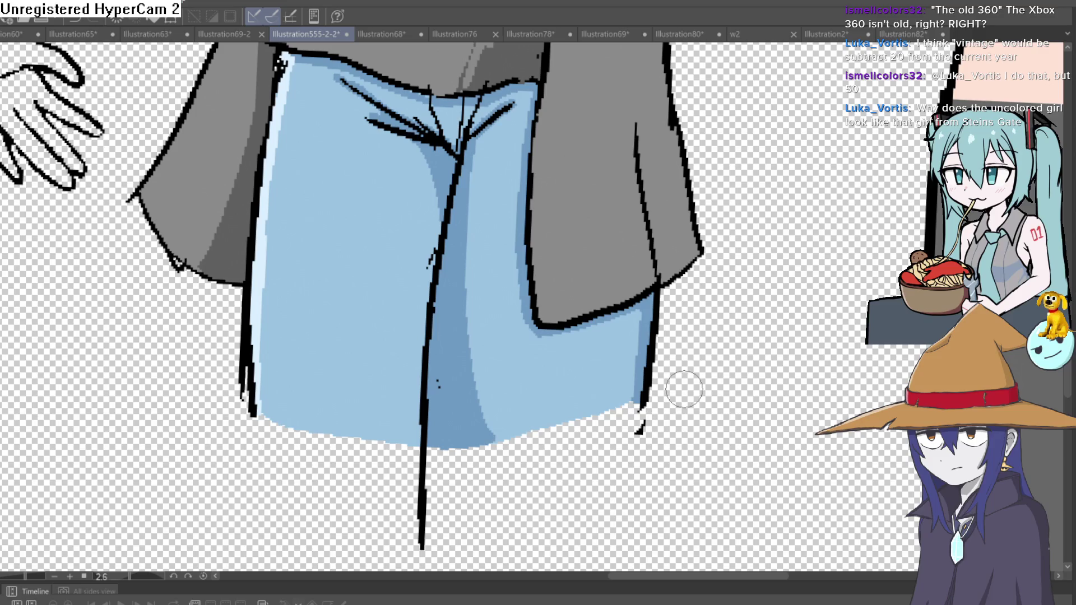
mouse_move(642, 417)
left_mouse_down()
mouse_move(629, 433)
mouse_move(643, 406)
left_mouse_up()
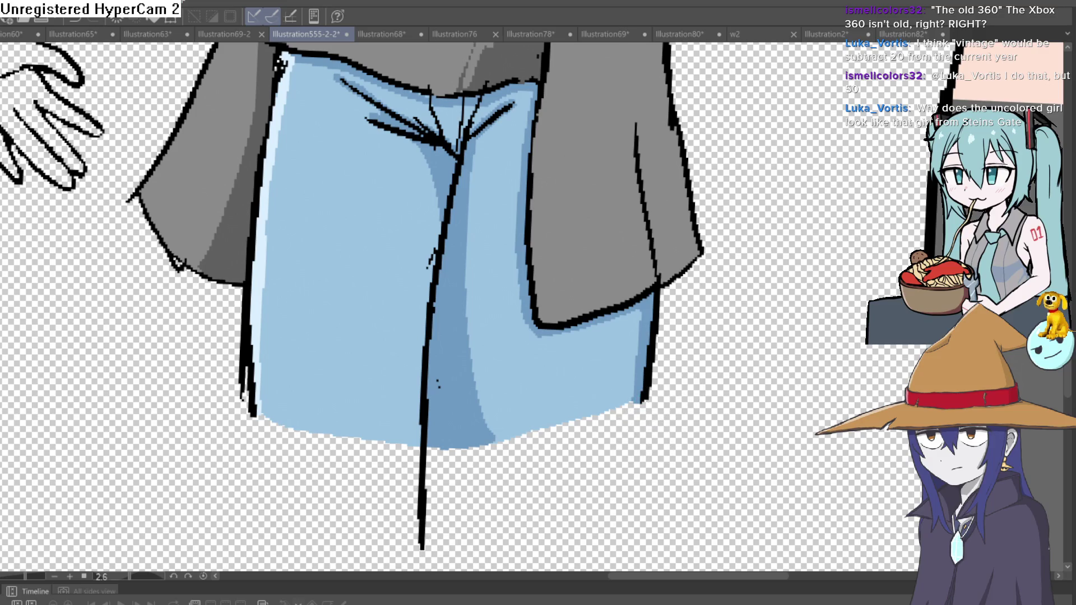
mouse_move(240, 417)
left_mouse_down()
mouse_move(237, 351)
mouse_move(243, 398)
left_mouse_up()
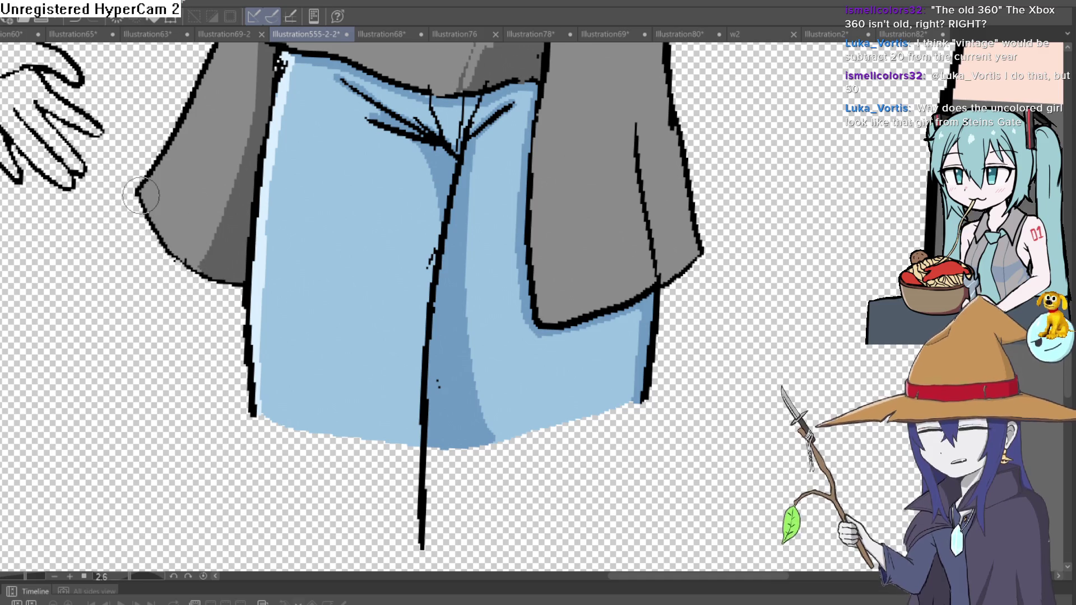
Add a darker grey shading stroke down the goblin's right sleeve
scroll(713, 247, "down", 4)
scroll(712, 247, "right", 5)
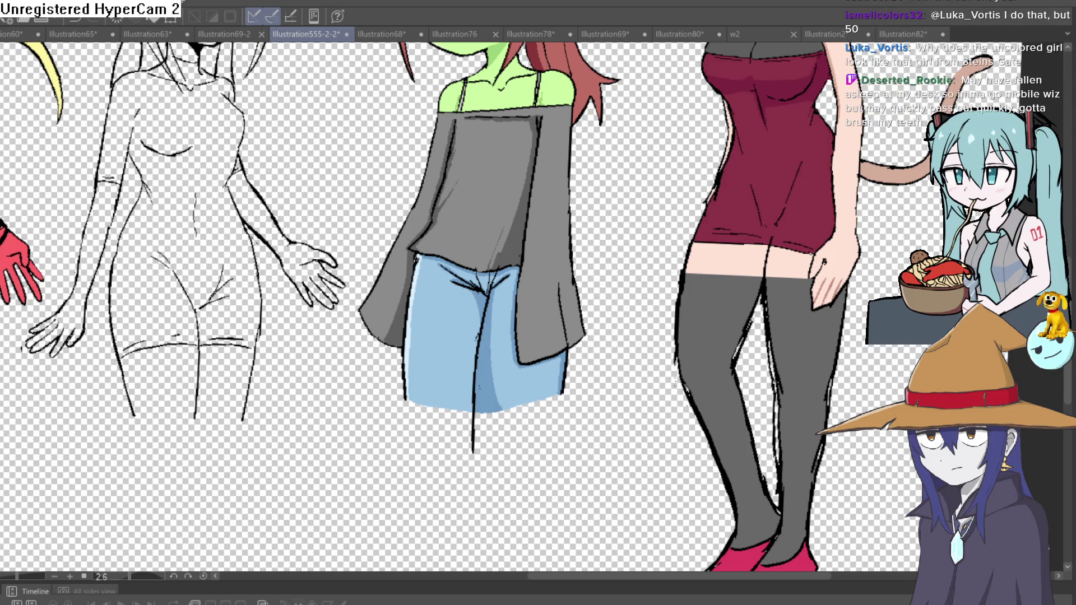
scroll(567, 302, "up", 3)
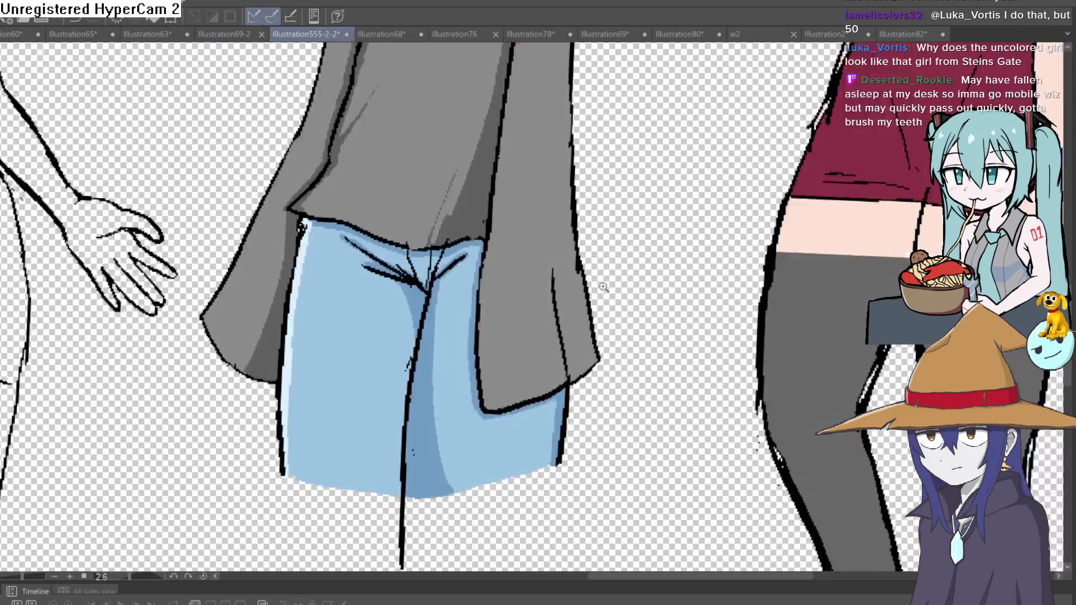
left_click_drag(546, 255, 584, 405)
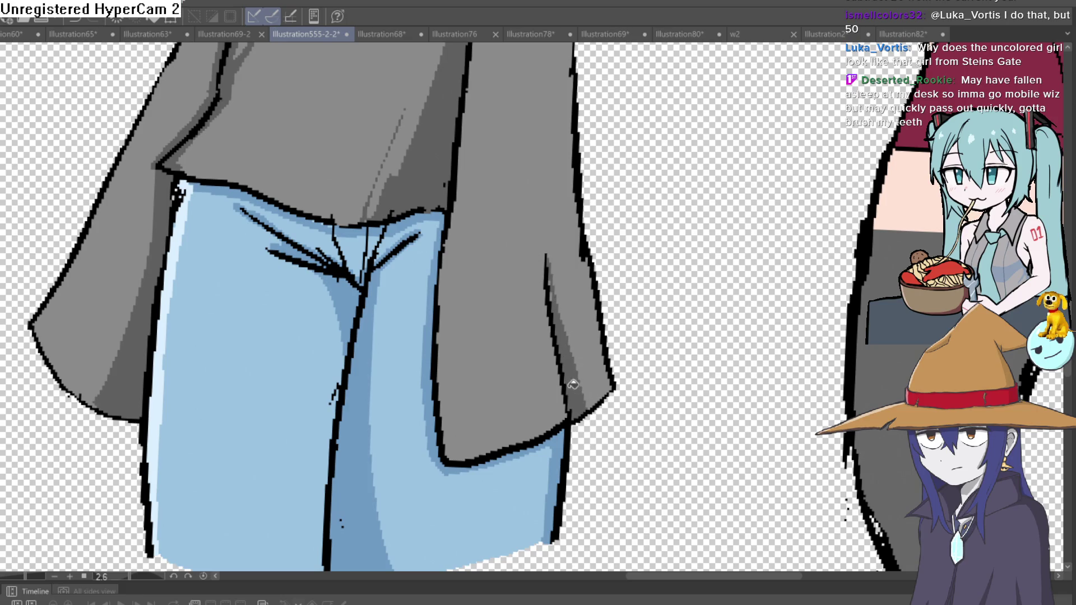
scroll(577, 336, "down", 3)
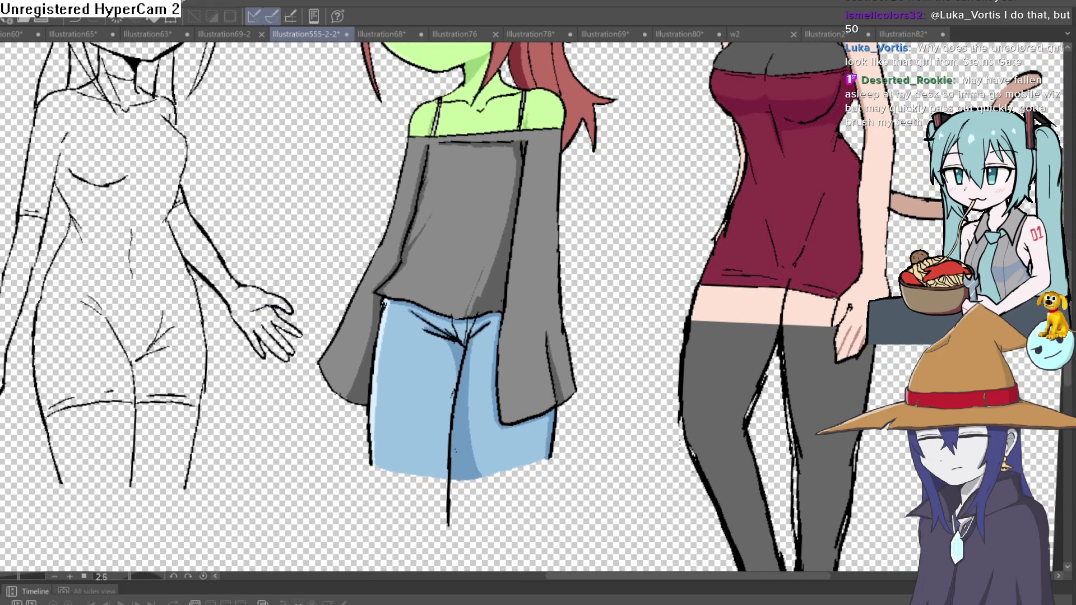
scroll(547, 295, "up", 3)
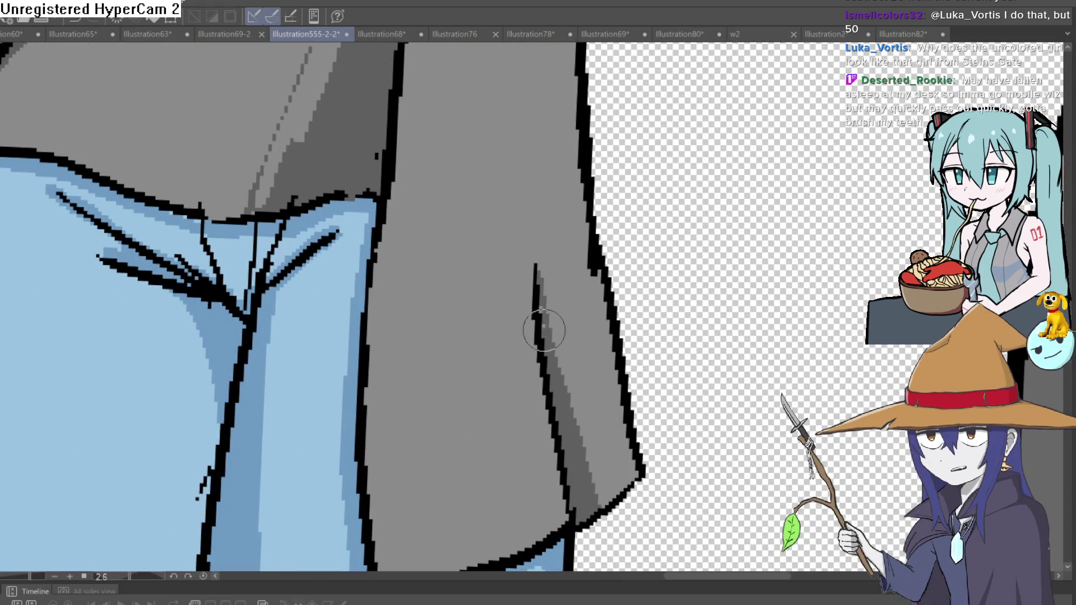
scroll(602, 305, "down", 3)
mouse_move(603, 306)
left_mouse_down()
mouse_move(594, 291)
mouse_move(609, 257)
left_mouse_up()
scroll(608, 257, "up", 2)
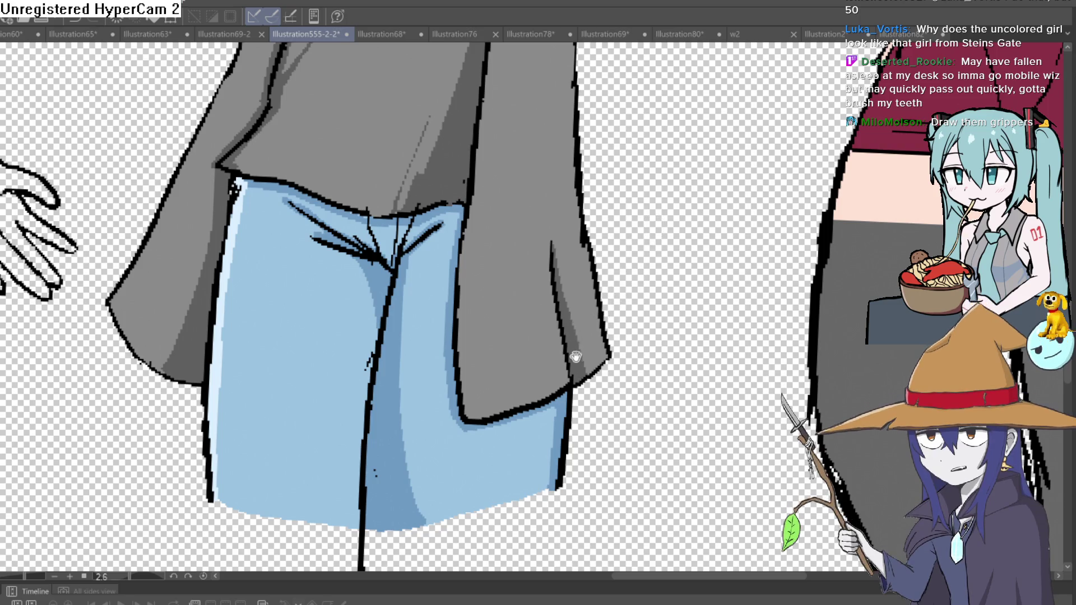
left_click_drag(583, 347, 617, 264)
scroll(658, 199, "down", 3)
scroll(659, 199, "down", 2)
scroll(431, 149, "up", 5)
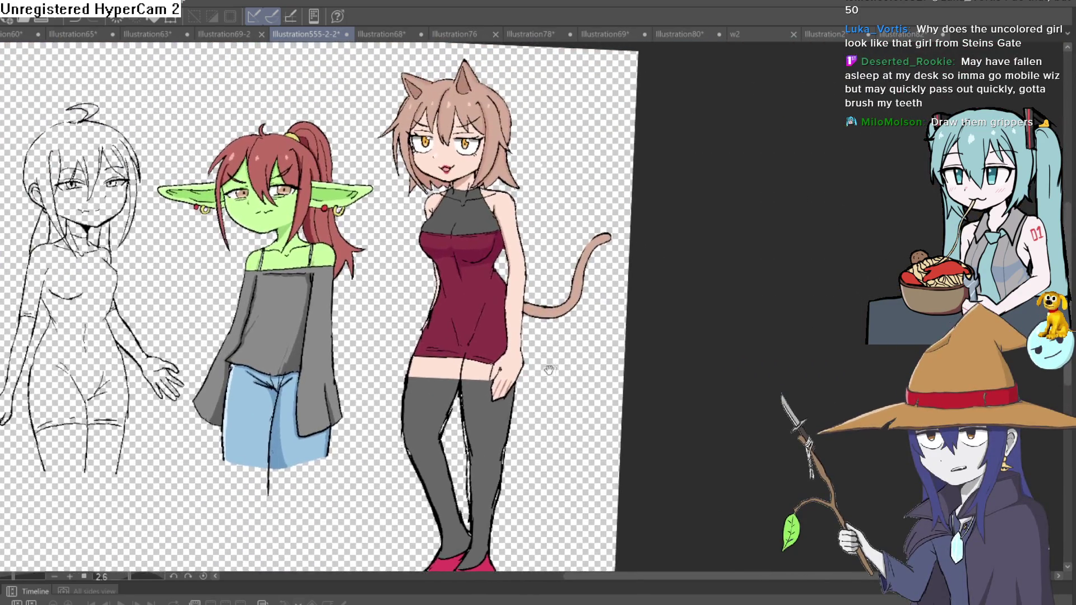
Zoom out and restore the canvas view to upright with no rotation
scroll(432, 148, "up", 3)
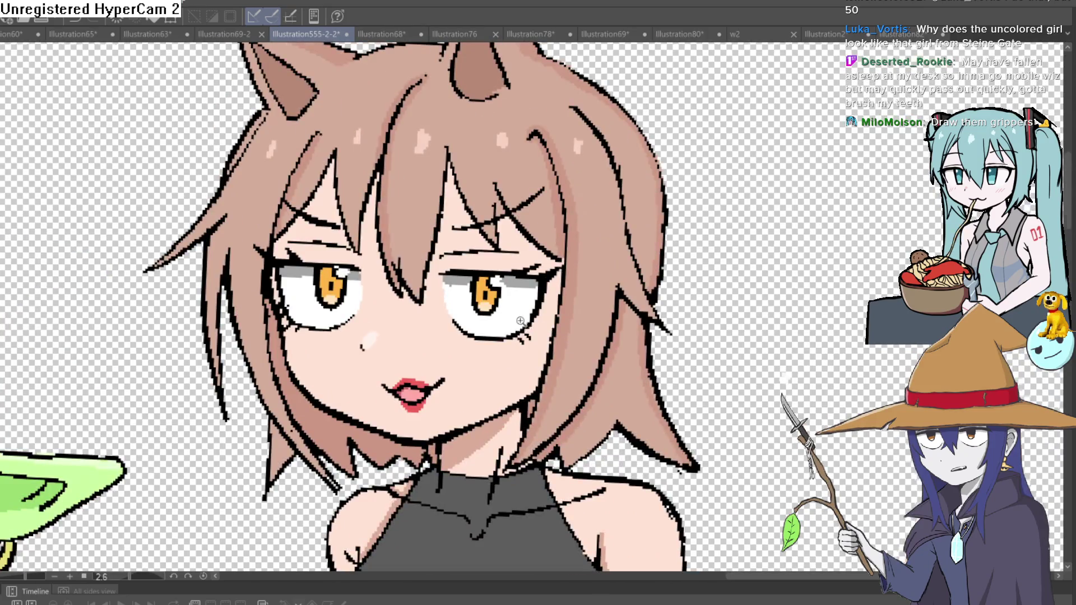
scroll(685, 211, "up", 3)
scroll(684, 211, "down", 5)
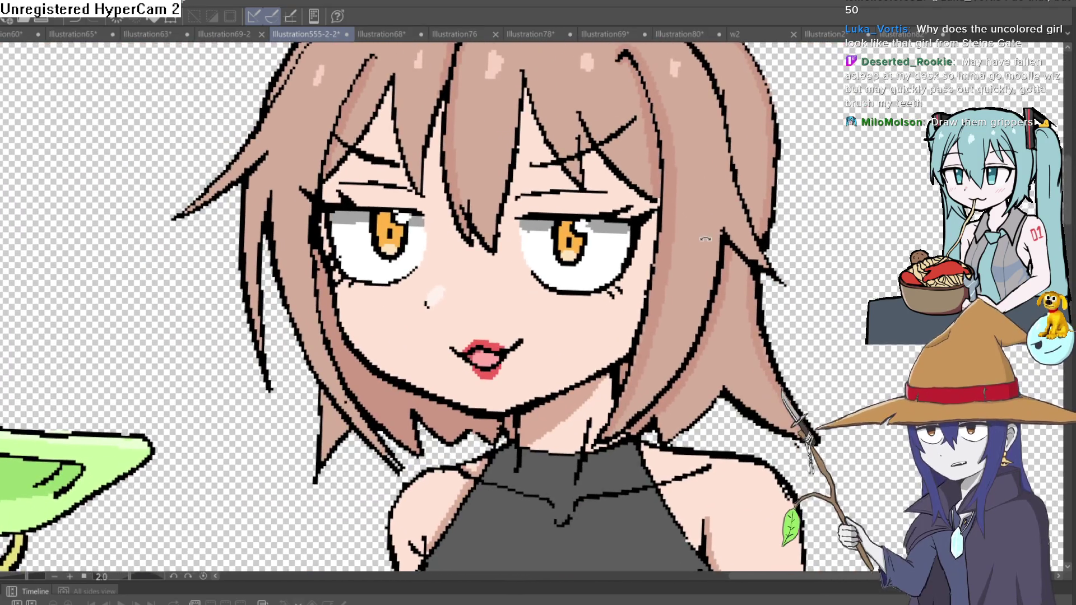
left_click_drag(705, 238, 687, 227)
key("ctrl+minus")
key("ctrl+minus")
key("ctrl+minus")
key("ctrl+@")
Flip the canvas view horizontally to check the demon girl and sketch mirrored
key("h")
key("h")
key("h")
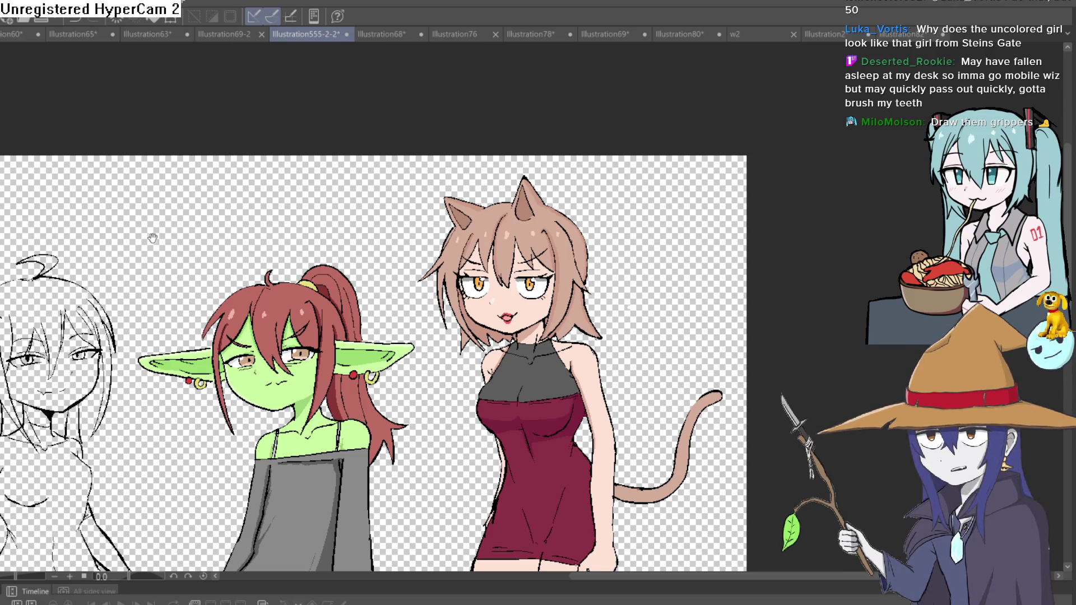
left_click_drag(154, 236, 528, 122)
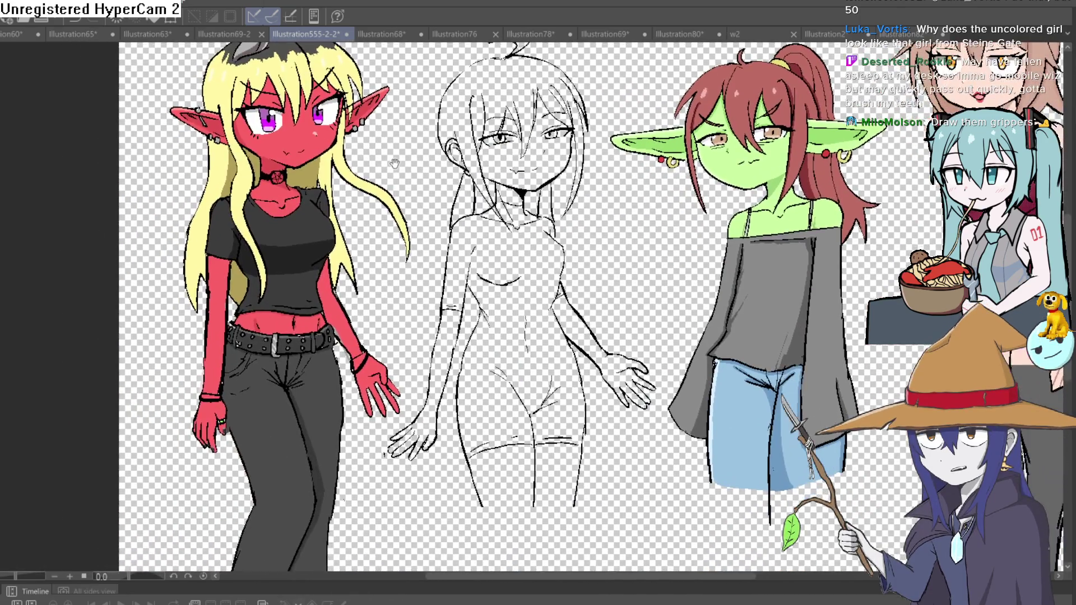
left_click_drag(337, 271, 478, 108)
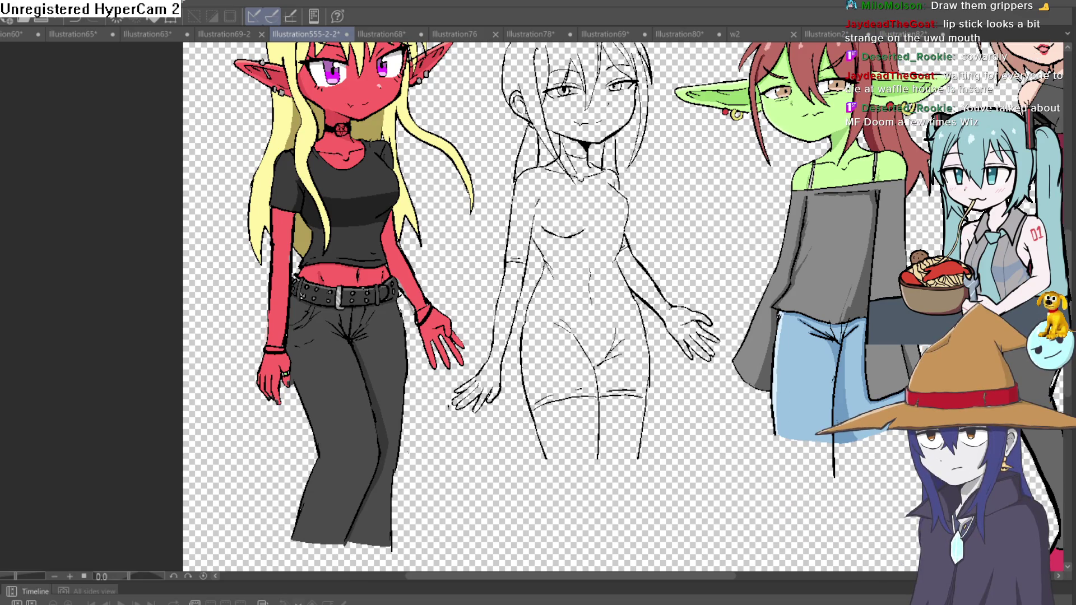
Undo the overlong lower stroke of the leg line below the green girl's jeans
scroll(463, 144, "up", 2)
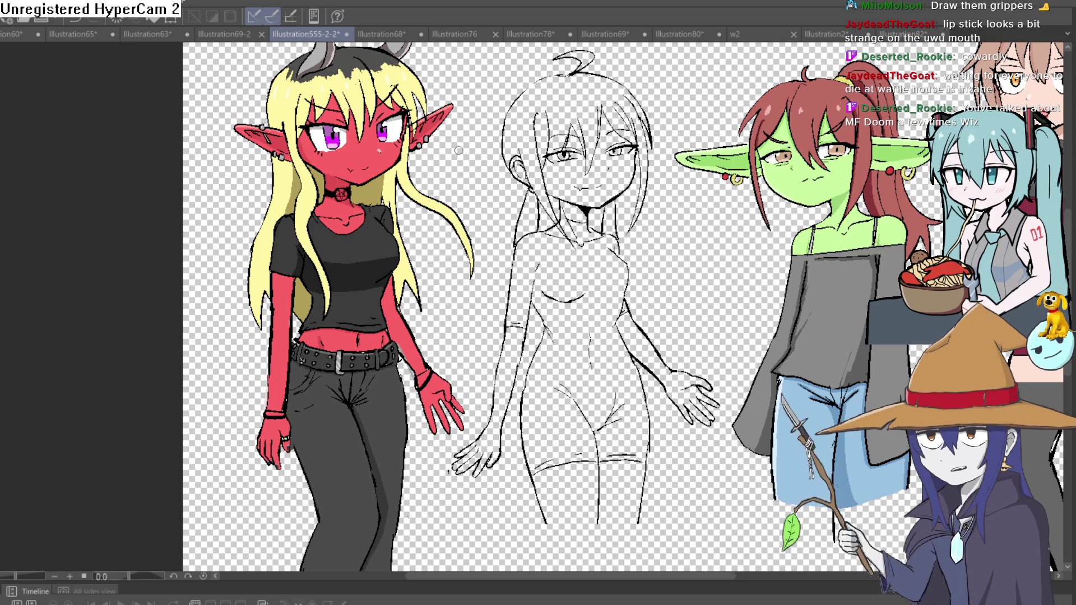
scroll(563, 217, "down", 10)
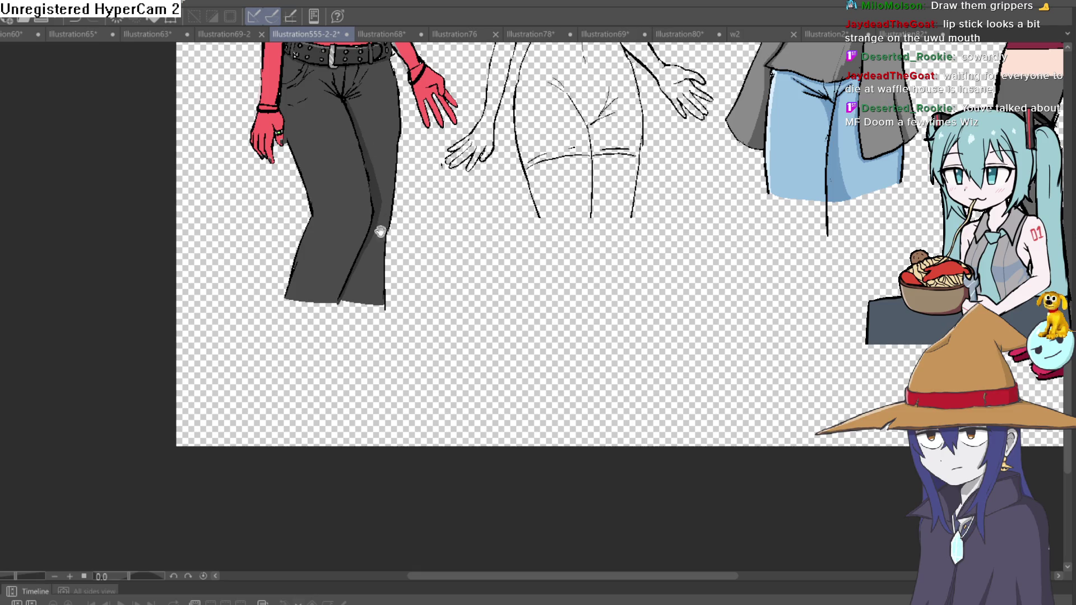
scroll(379, 222, "down", 5)
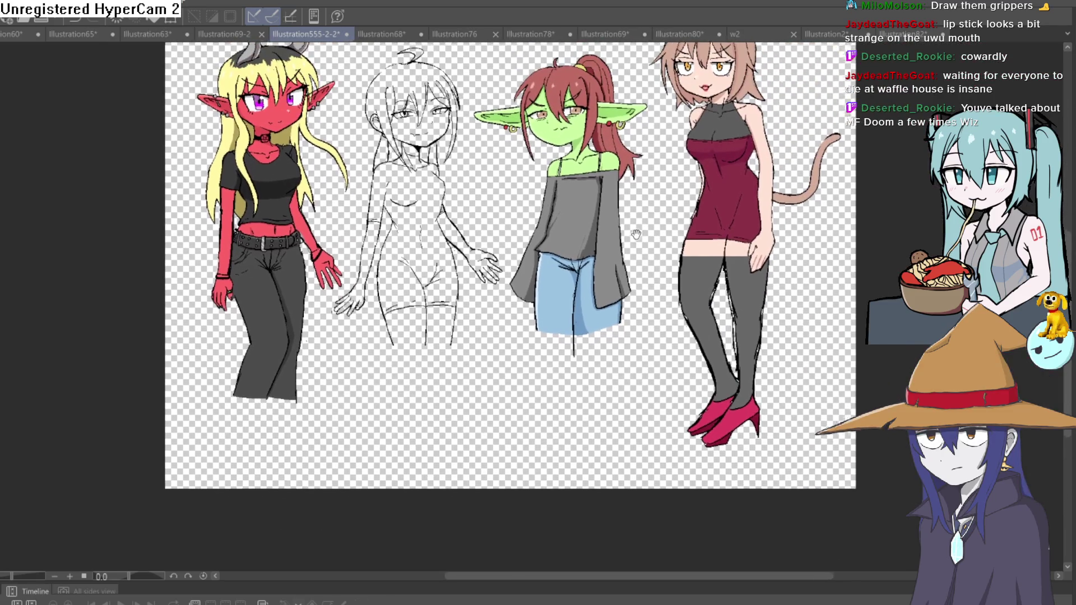
left_click_drag(641, 238, 594, 185)
scroll(594, 185, "up", 3)
scroll(561, 252, "down", 4)
scroll(536, 307, "up", 1)
mouse_move(537, 307)
left_mouse_down()
mouse_move(505, 292)
mouse_move(516, 309)
mouse_move(526, 277)
left_mouse_up()
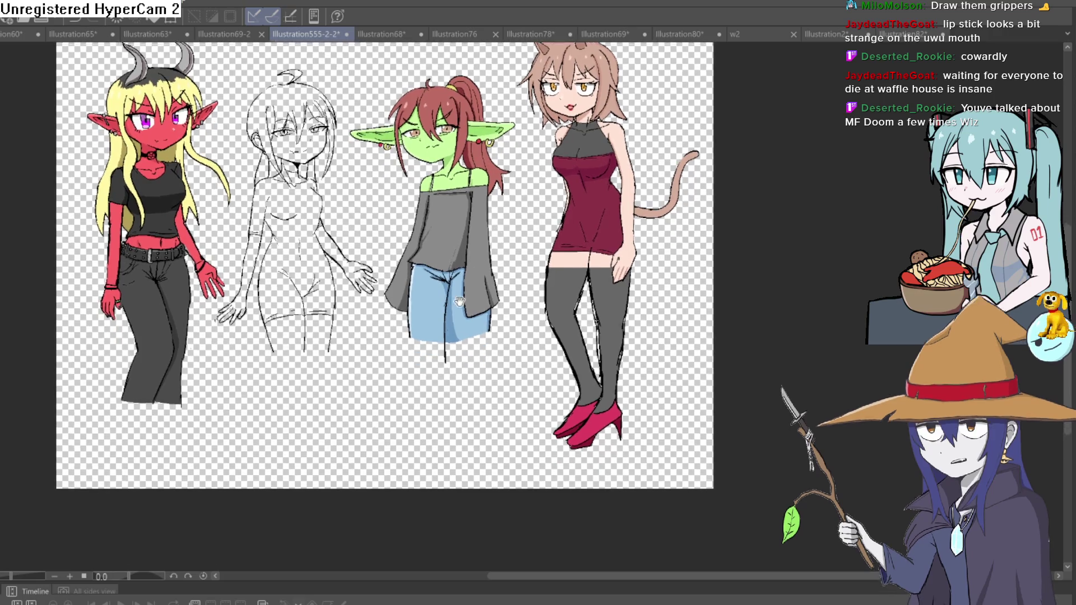
scroll(461, 309, "up", 4)
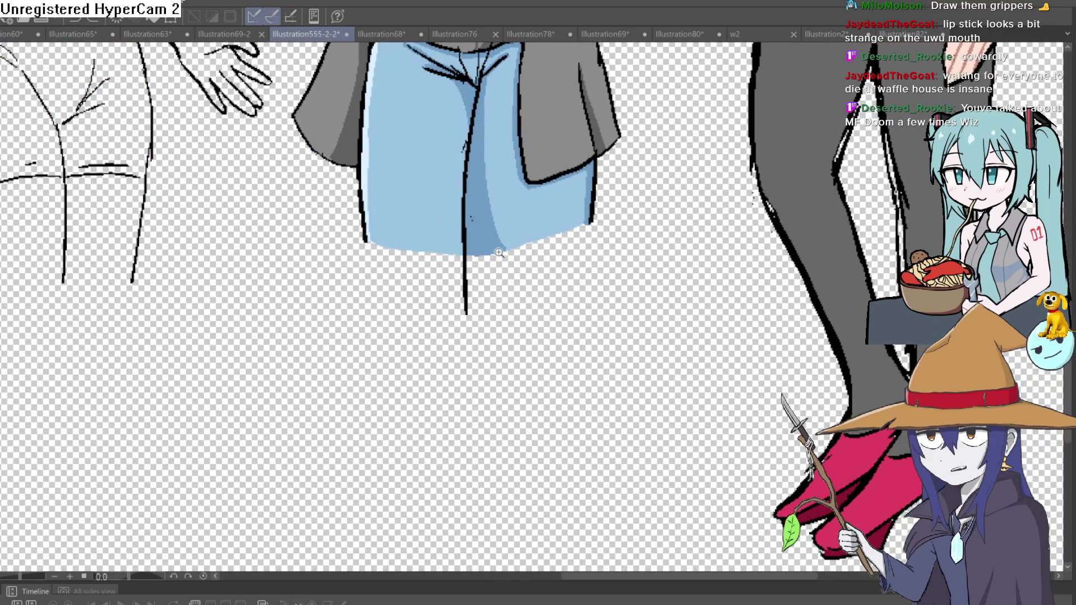
scroll(496, 250, "down", 4)
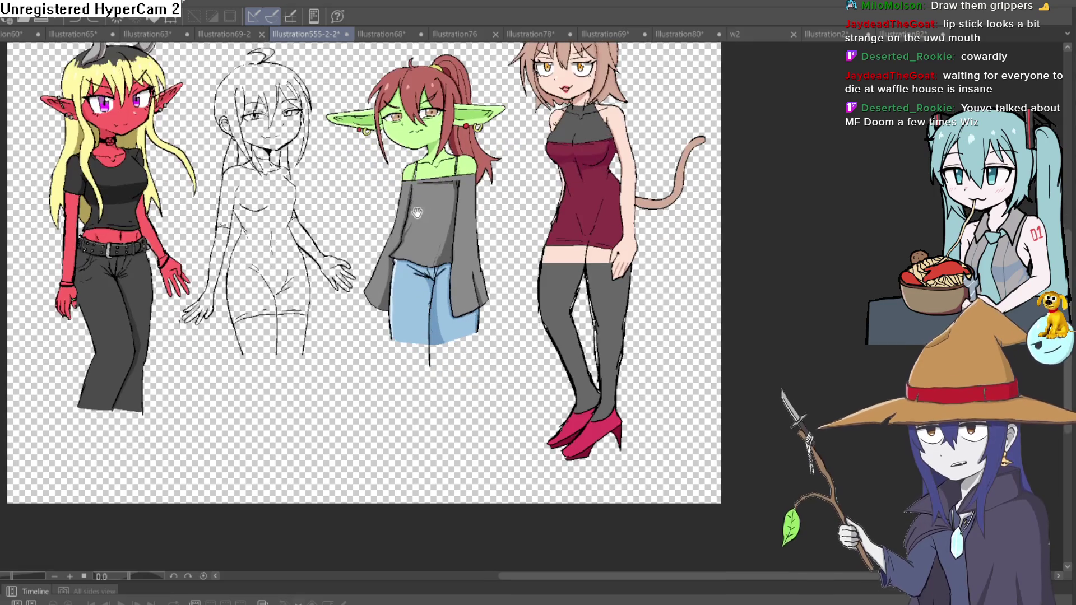
left_click_drag(425, 313, 392, 230)
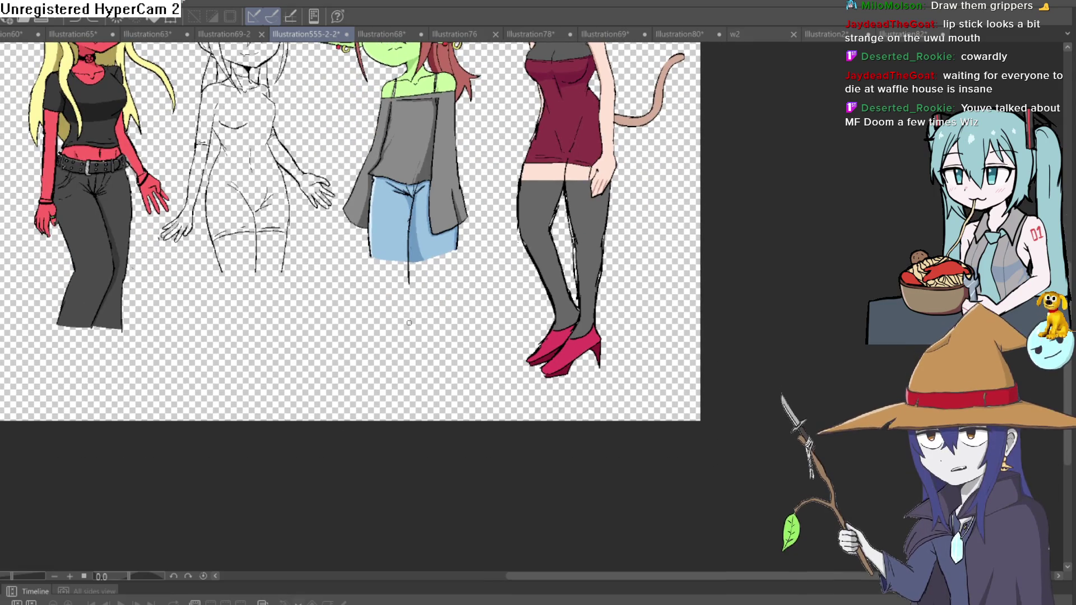
scroll(474, 319, "up", 4)
scroll(474, 319, "down", 4)
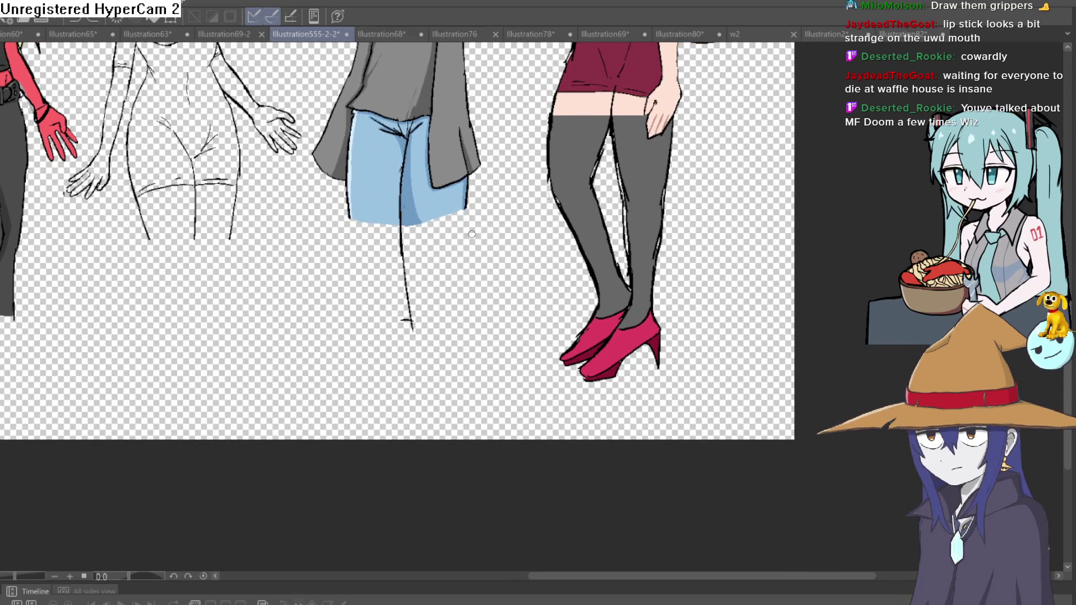
key("ctrl+z")
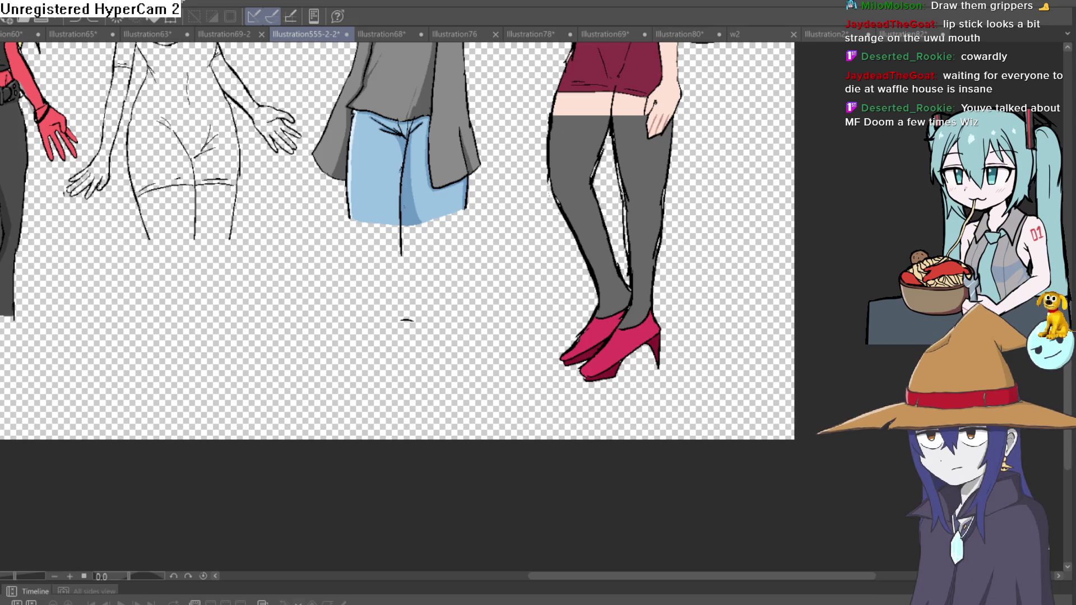
Draw thick leg lines down from the right and left edges of the goblin's jeans
left_click_drag(642, 357, 623, 435)
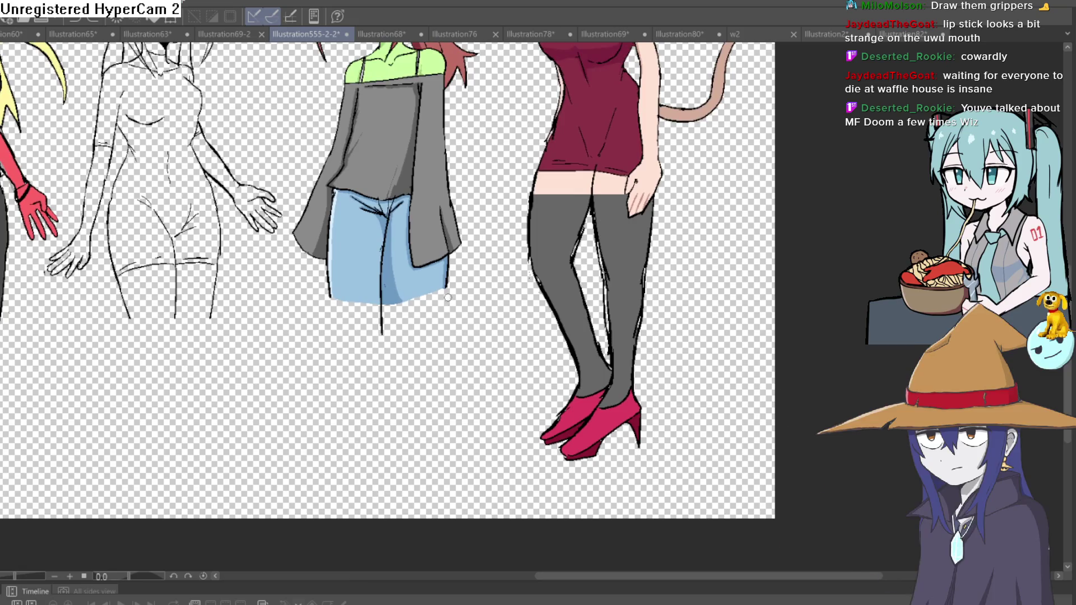
left_click_drag(447, 289, 431, 363)
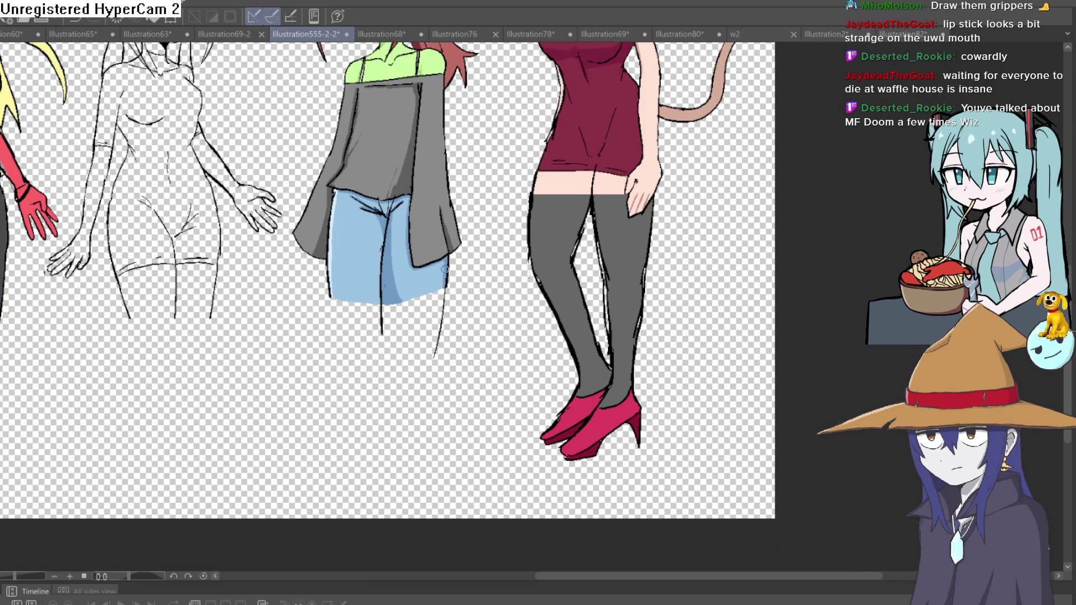
key("ctrl+z")
scroll(443, 314, "up", 4)
left_click_drag(474, 196, 432, 420)
left_click_drag(252, 364, 255, 481)
Draw a leg line from the jeans' lower-left corner, closing off the legs at the bottom
left_click_drag(428, 318, 396, 228)
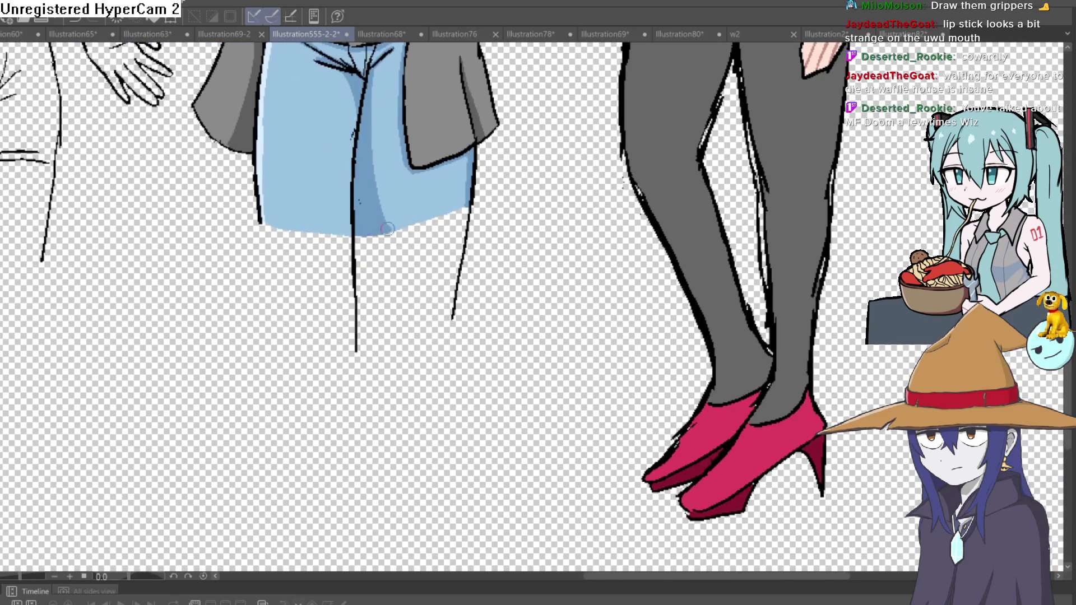
mouse_move(260, 219)
left_mouse_down()
mouse_move(282, 359)
mouse_move(455, 346)
left_mouse_up()
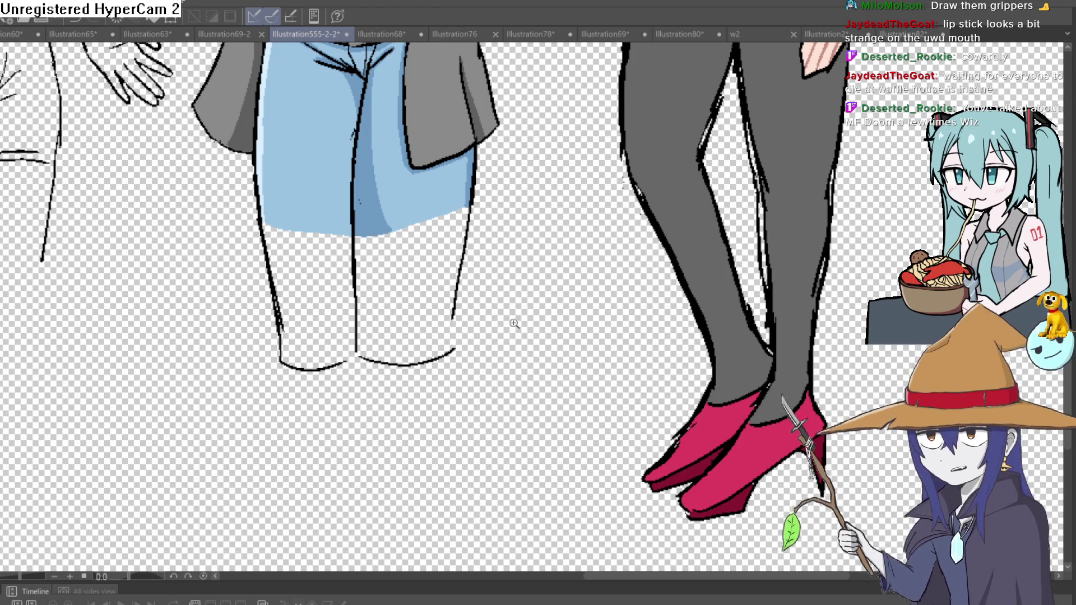
scroll(455, 345, "down", 5)
scroll(495, 303, "up", 5)
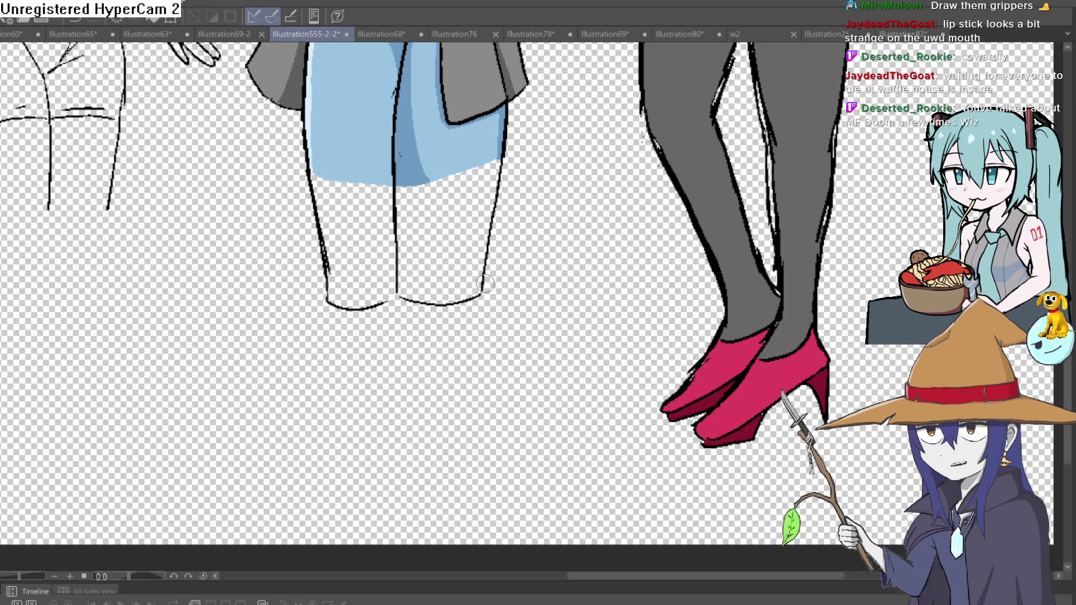
mouse_move(446, 126)
left_mouse_down()
mouse_move(511, 185)
mouse_move(427, 247)
left_mouse_up()
mouse_move(587, 170)
left_mouse_down()
mouse_move(541, 283)
mouse_move(543, 306)
left_mouse_up()
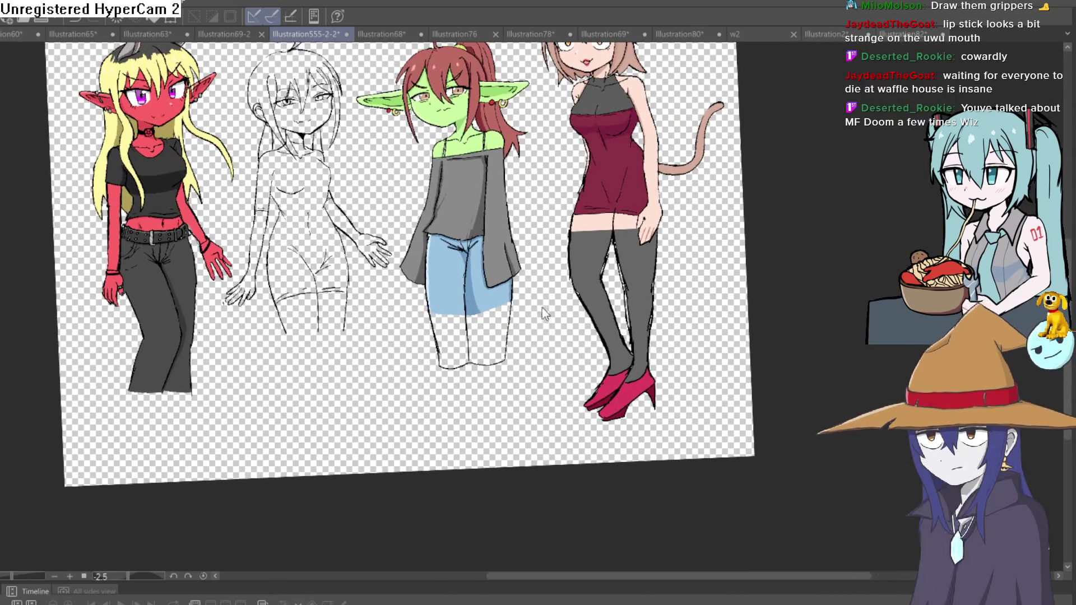
Undo the goblin girl's previous lower-leg strokes
key("ctrl+z")
key("ctrl+z")
key("ctrl+z")
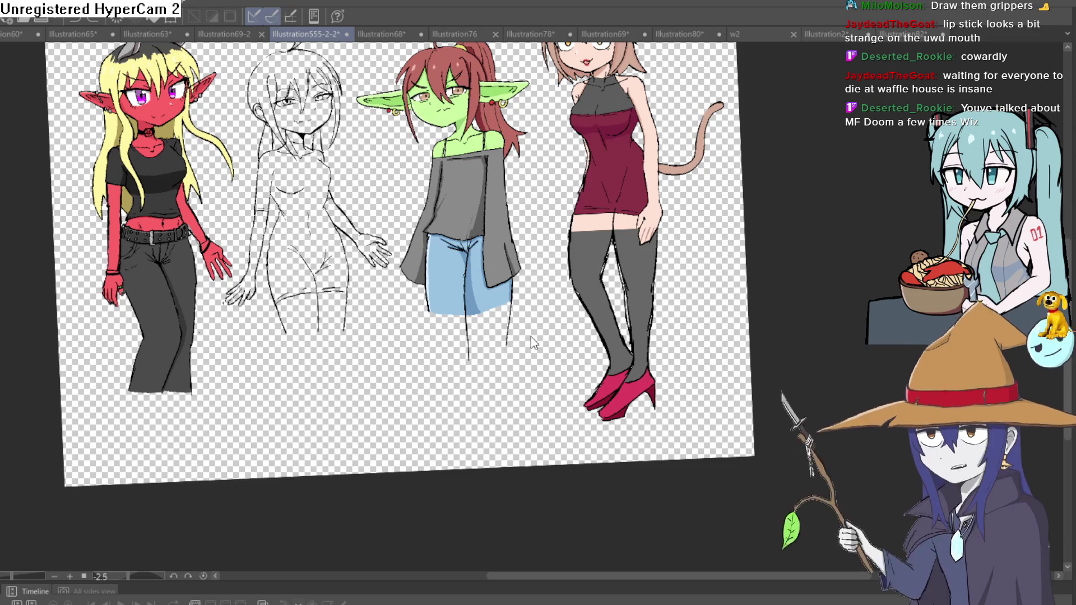
key("ctrl+z")
scroll(533, 335, "down", 2)
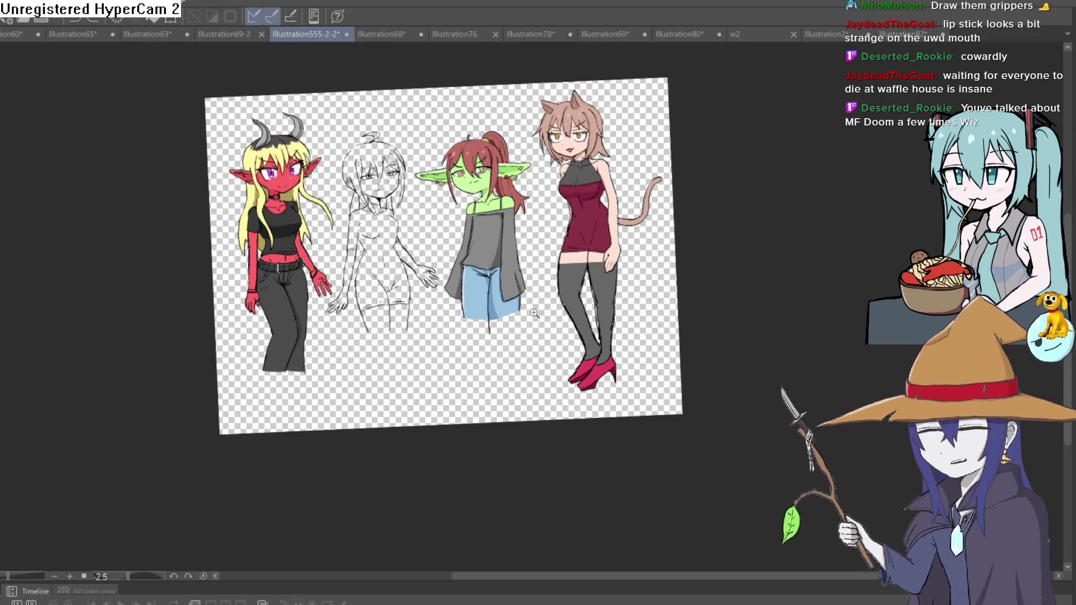
scroll(556, 290, "up", 3)
Draw longer outlines for both lower legs below the jeans on a slightly tilted view
mouse_move(556, 291)
left_mouse_down()
mouse_move(572, 287)
mouse_move(573, 253)
mouse_move(557, 202)
mouse_move(546, 260)
mouse_move(537, 173)
left_mouse_up()
scroll(482, 310, "up", 3)
left_click_drag(504, 136, 502, 324)
mouse_move(495, 407)
left_mouse_down()
mouse_move(361, 314)
mouse_move(377, 168)
left_mouse_up()
left_click_drag(376, 168, 358, 400)
left_click_drag(282, 175, 253, 370)
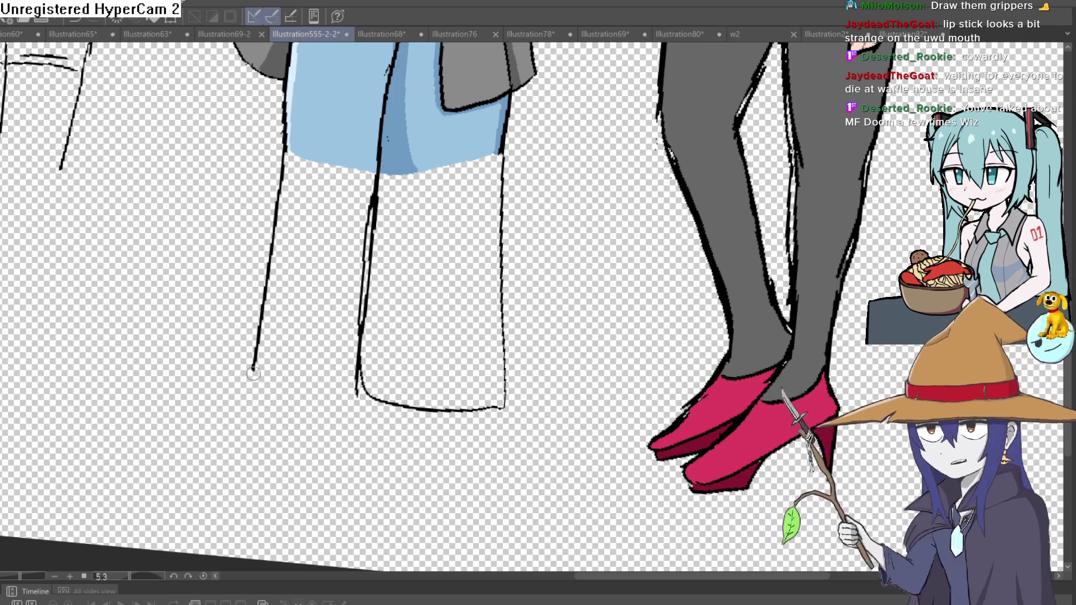
scroll(471, 313, "down", 5)
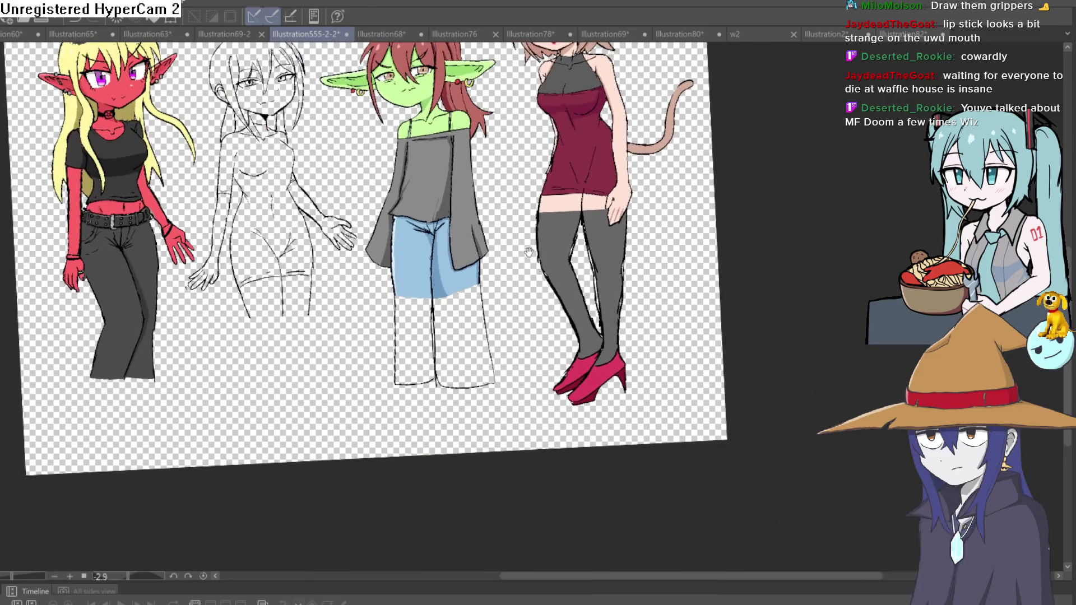
scroll(394, 307, "up", 5)
mouse_move(402, 274)
left_mouse_down()
mouse_move(437, 471)
mouse_move(399, 330)
left_mouse_up()
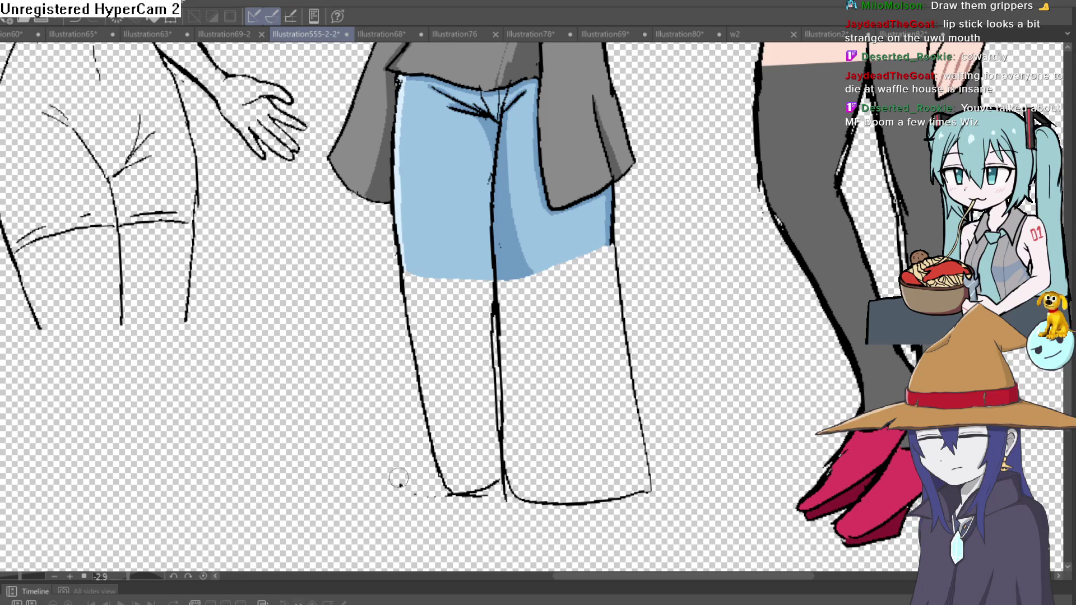
Remove a trial foot stroke so the legs stay footless, and zoom out to all four characters
scroll(401, 480, "down", 3)
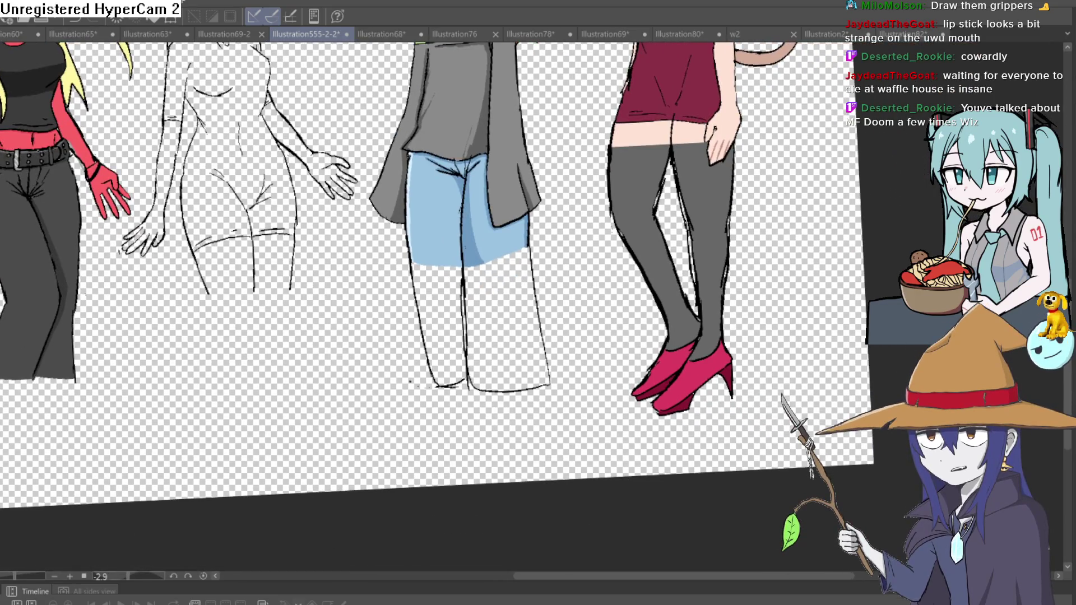
scroll(399, 250, "down", 2)
scroll(425, 334, "up", 3)
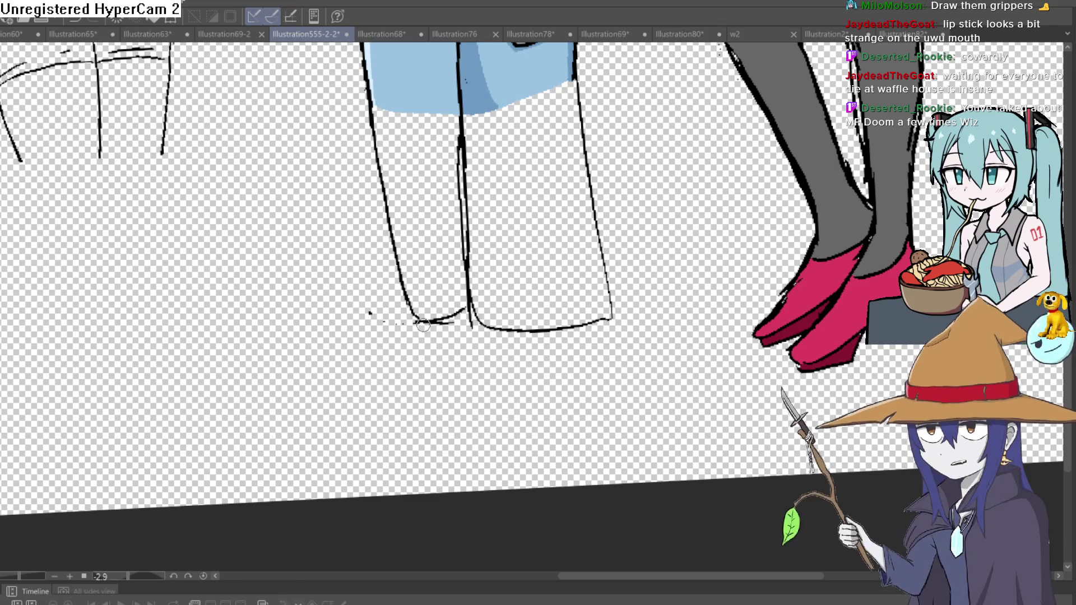
left_click_drag(389, 355, 389, 383)
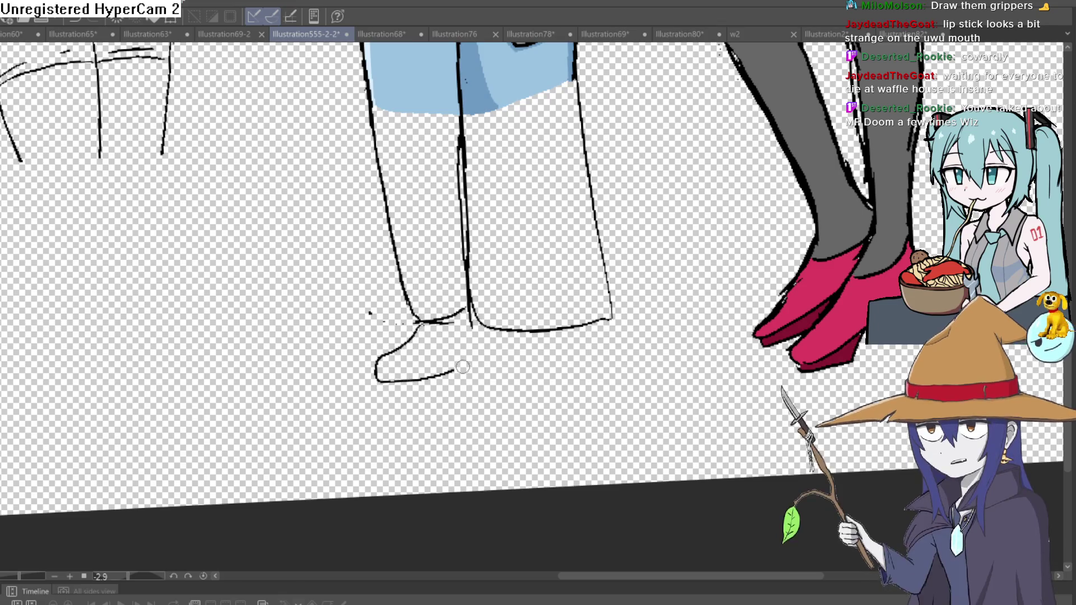
key("ctrl+z")
scroll(512, 295, "down", 3)
left_click_drag(589, 247, 526, 325)
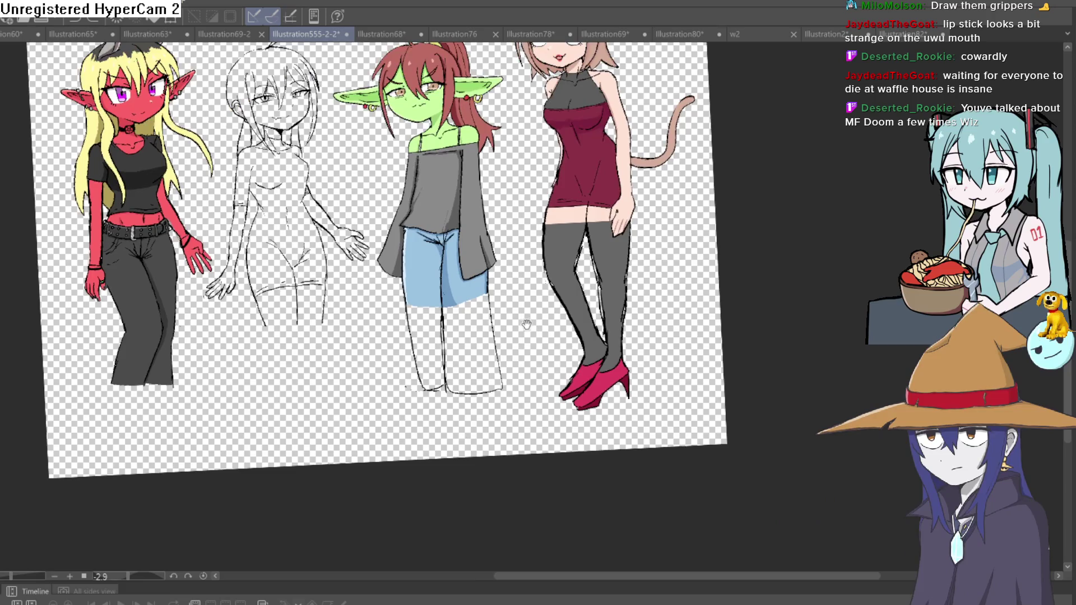
scroll(526, 322, "up", 2)
scroll(523, 302, "up", 1)
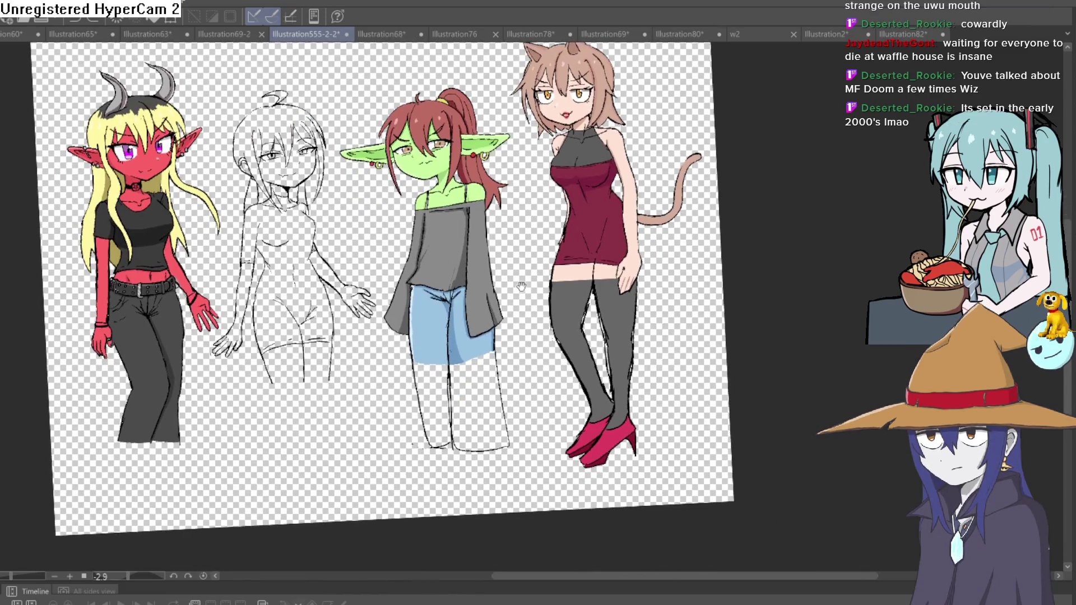
left_click_drag(522, 286, 562, 245)
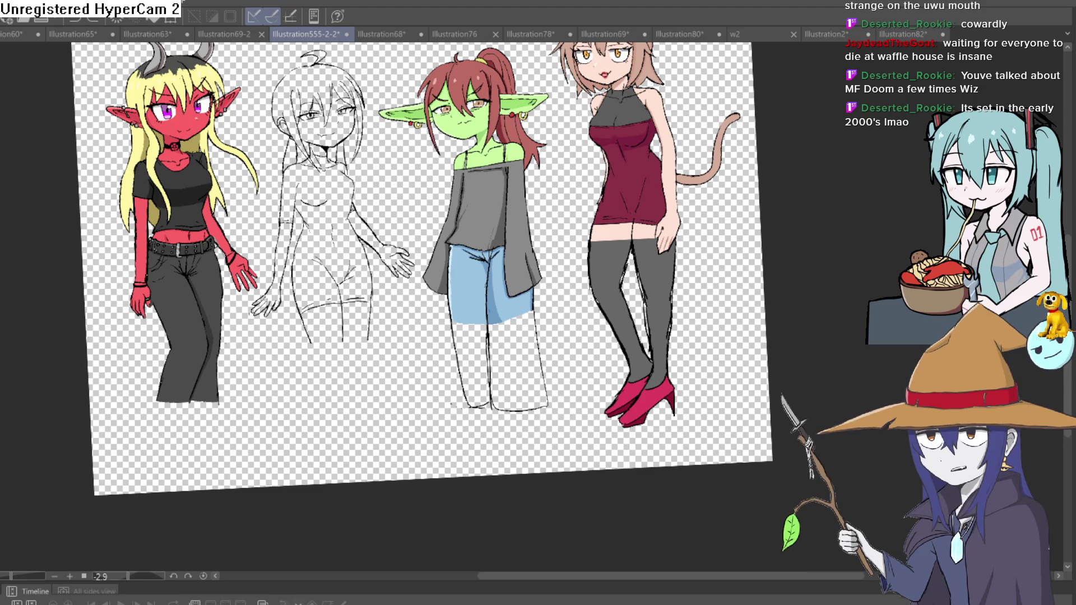
Replace the goblin's vertical right-leg contour with a slanted outer contour, erasing the old line
left_click_drag(477, 382, 472, 213)
scroll(578, 169, "up", 5)
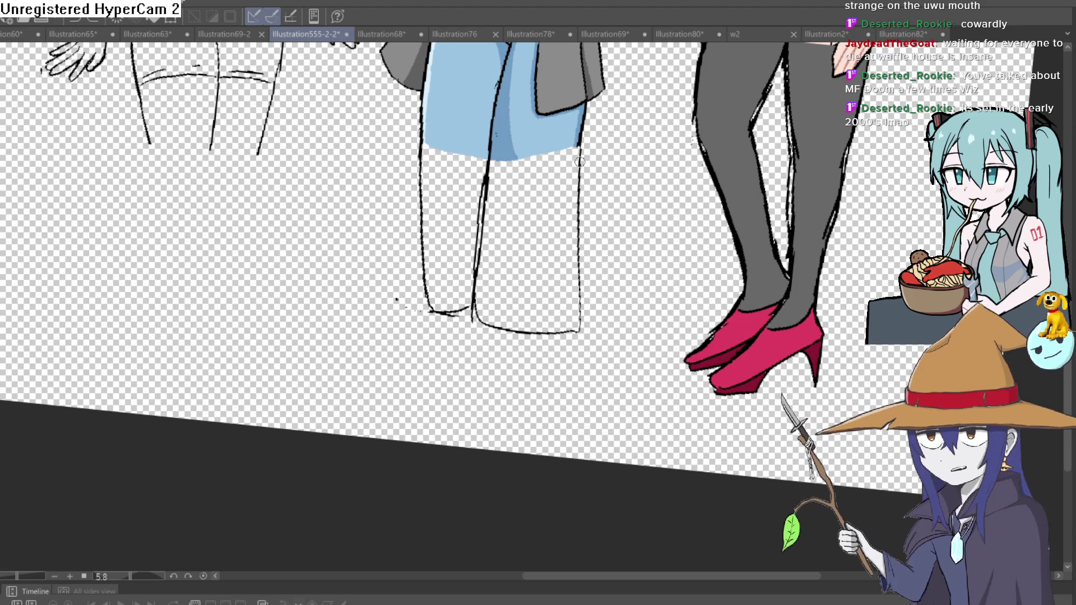
left_click_drag(579, 147, 534, 321)
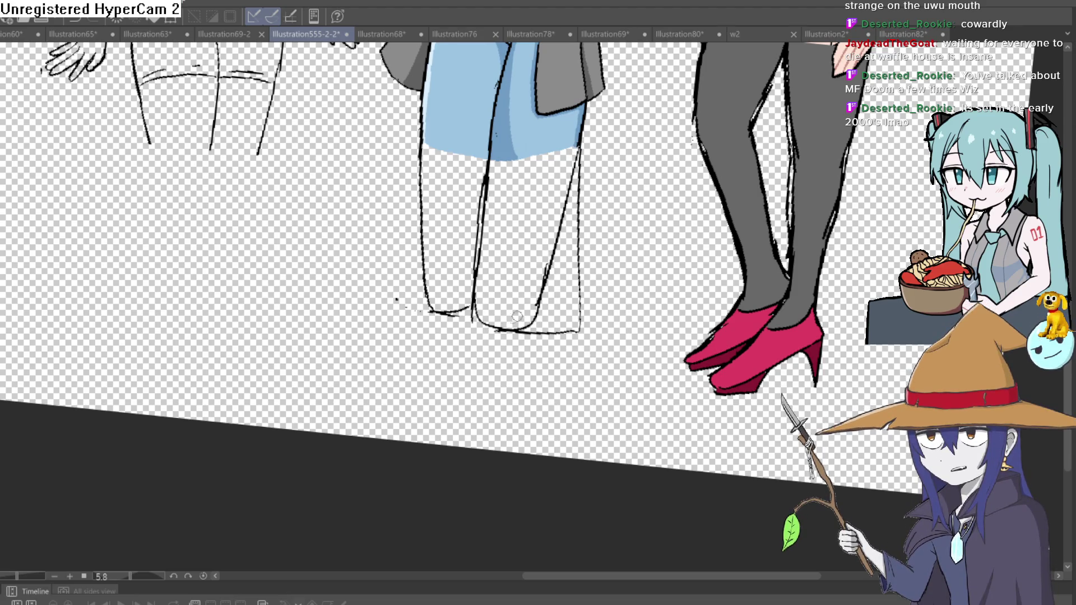
left_click_drag(573, 235, 579, 156)
mouse_move(577, 222)
left_mouse_down()
mouse_move(580, 314)
mouse_move(584, 294)
mouse_move(542, 279)
mouse_move(545, 249)
left_mouse_up()
scroll(598, 299, "down", 5)
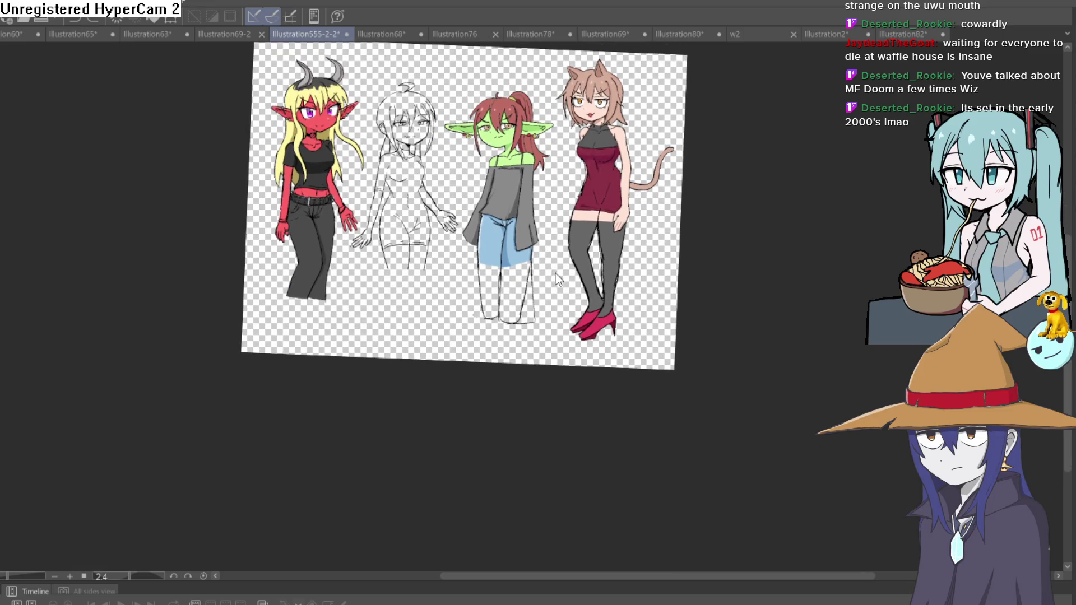
Undo the lower legs, leaving only a short center line below the jeans' hem
key("ctrl+z")
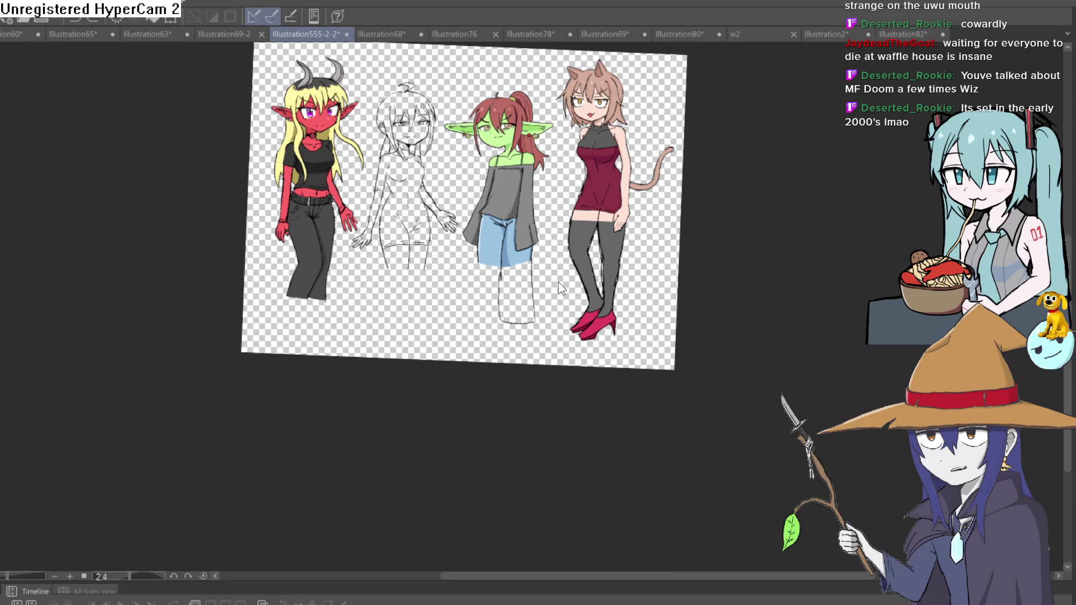
scroll(556, 284, "up", 5)
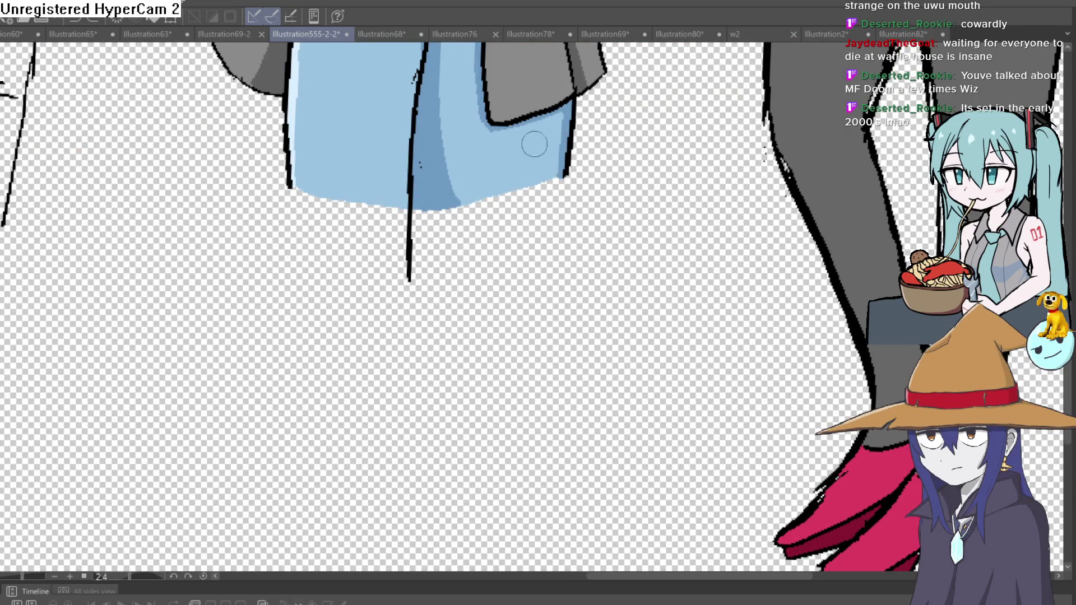
left_click_drag(659, 72, 650, 116)
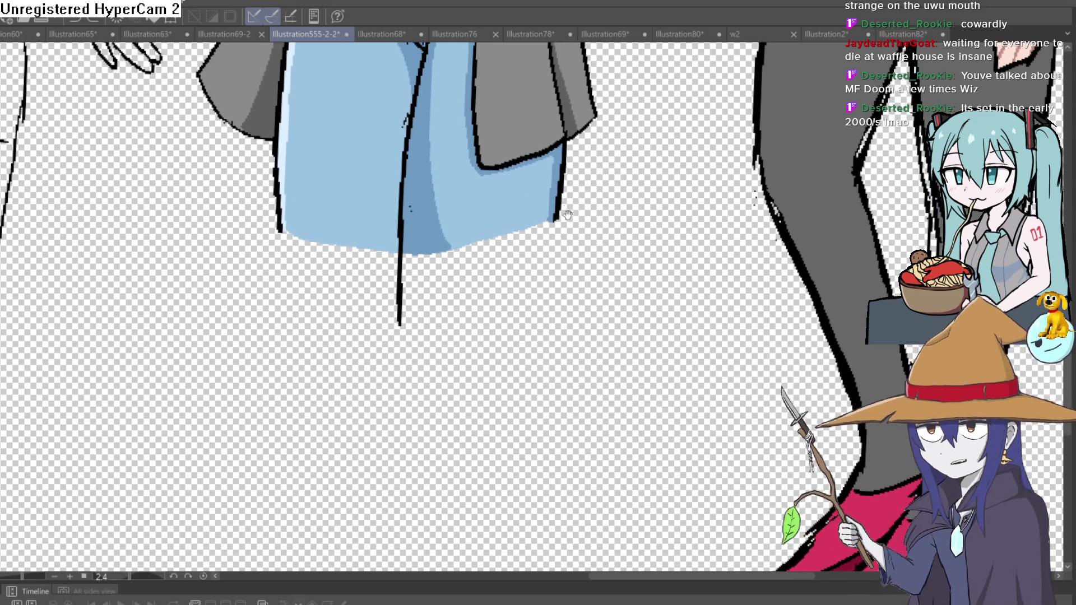
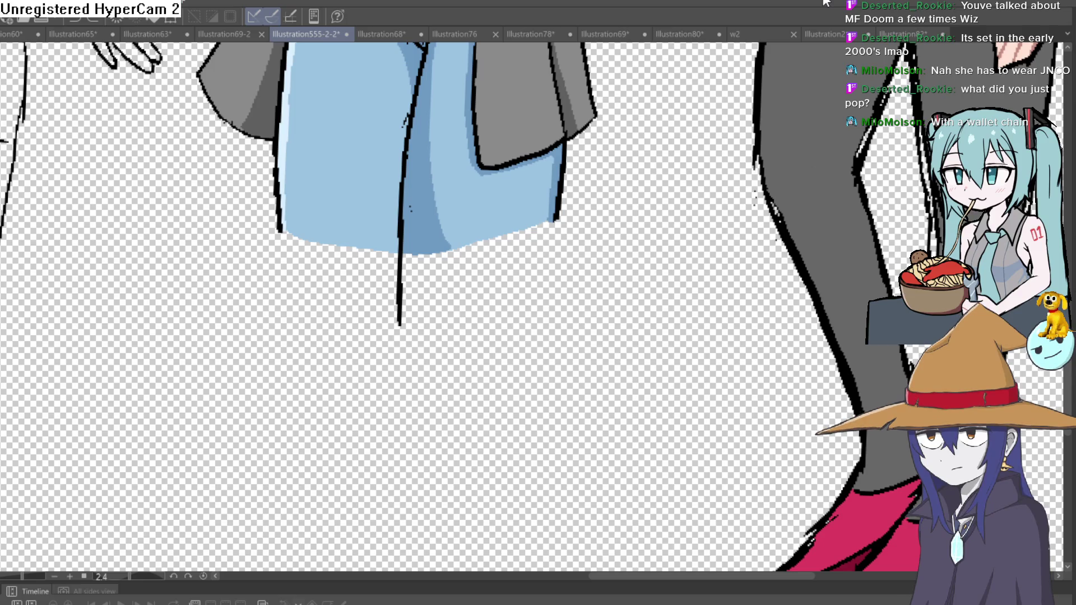
Undo the stray zigzag stroke drawn below the goblin girl's jeans
left_click_drag(629, 305, 684, 300)
key("ctrl+z")
scroll(561, 280, "down", 5)
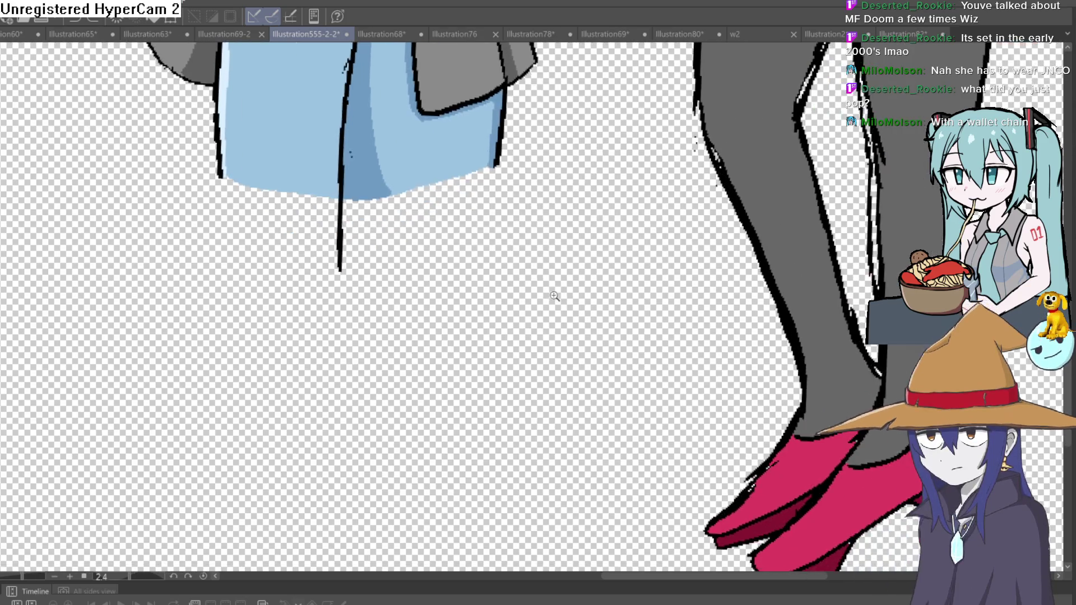
scroll(537, 221, "up", 3)
Draw the flared trouser leg lines and left hem extending down from the jeans
mouse_move(480, 160)
left_mouse_down()
mouse_move(496, 379)
mouse_move(359, 366)
left_mouse_up()
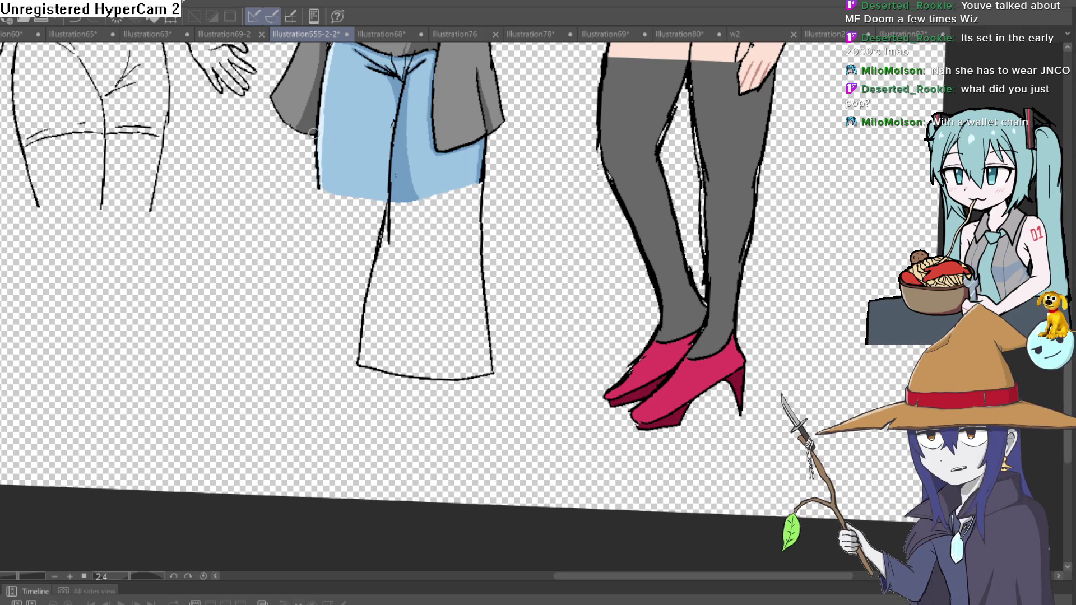
left_click_drag(299, 302, 352, 353)
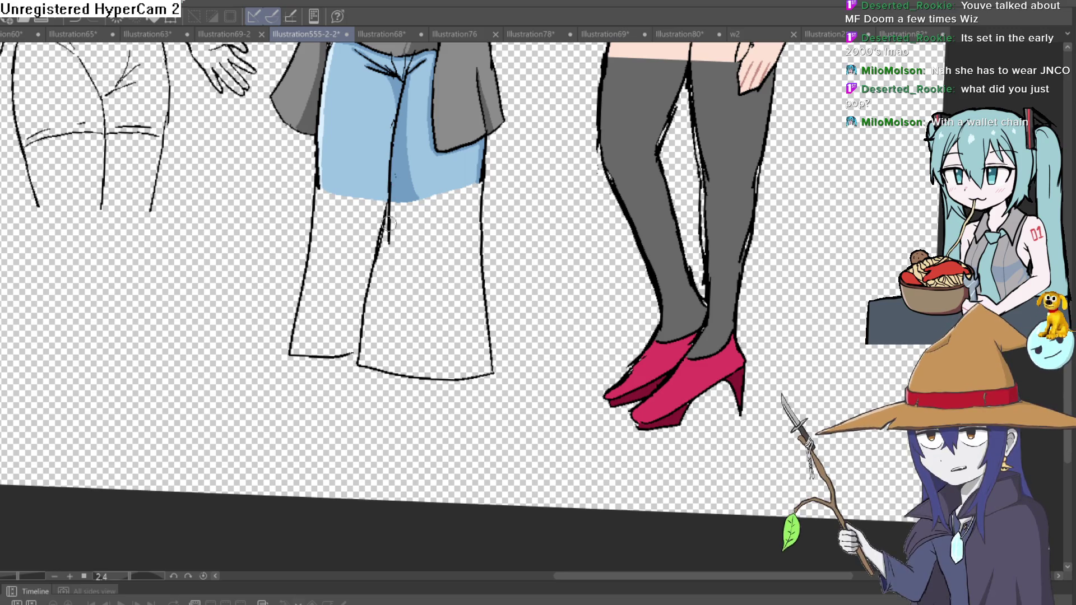
scroll(577, 238, "down", 3)
mouse_move(583, 246)
left_mouse_down()
mouse_move(558, 229)
mouse_move(549, 239)
mouse_move(564, 203)
mouse_move(559, 293)
mouse_move(553, 285)
left_mouse_up()
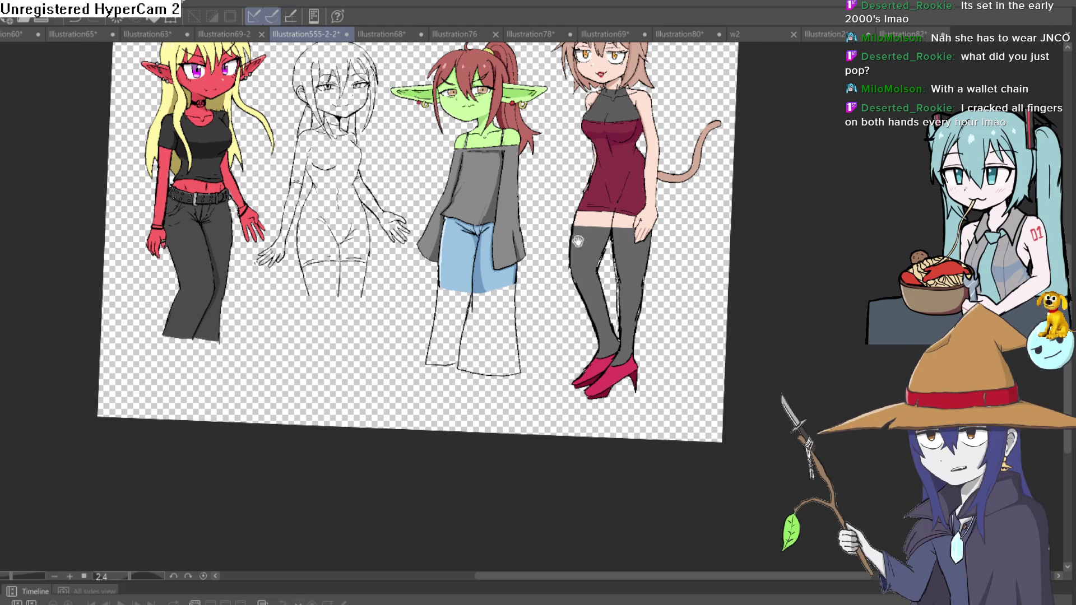
Redraw the flared right trouser leg and its new hem with the pen
left_click_drag(577, 237, 583, 155)
scroll(538, 196, "up", 3)
scroll(543, 197, "down", 2)
scroll(535, 164, "up", 2)
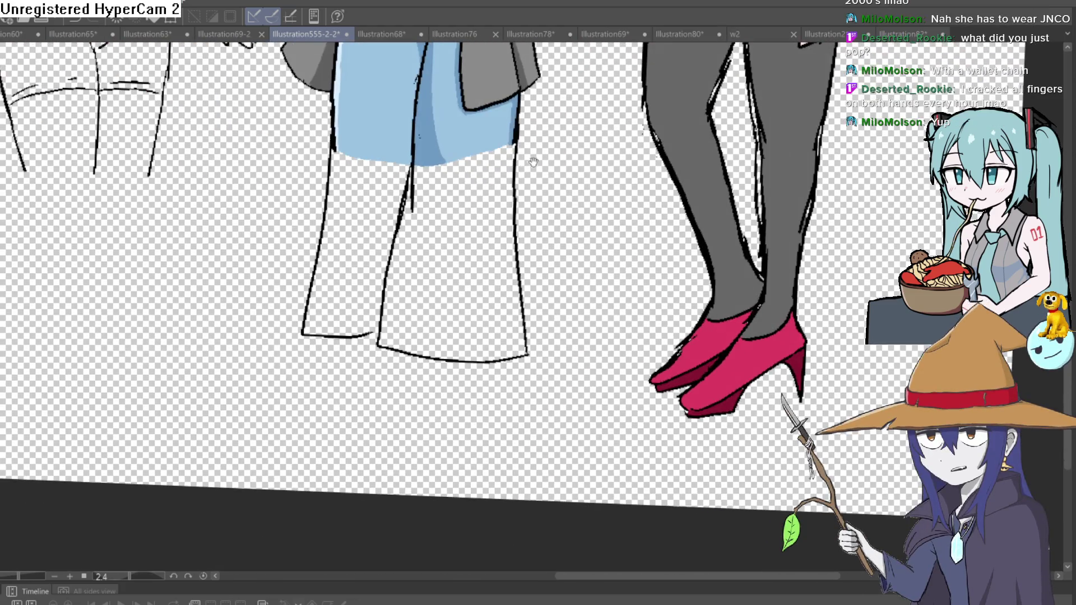
mouse_move(518, 139)
left_mouse_down()
mouse_move(542, 349)
mouse_move(454, 373)
mouse_move(303, 317)
mouse_move(321, 253)
left_mouse_up()
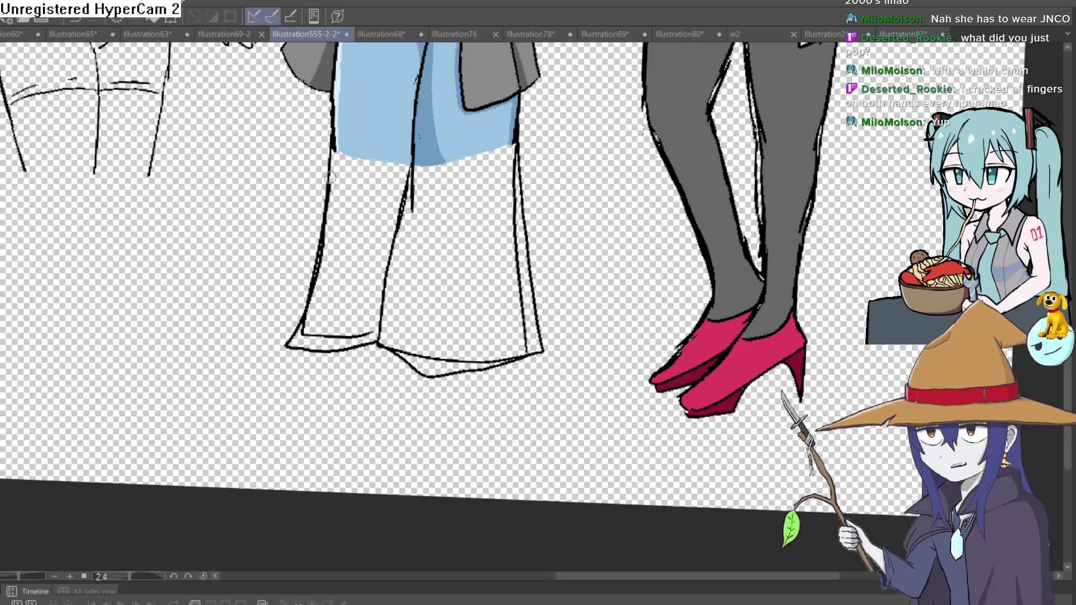
Erase the stray lines and short inner stroke at the trouser hems
mouse_move(325, 336)
left_mouse_down()
mouse_move(297, 338)
mouse_move(320, 270)
left_mouse_up()
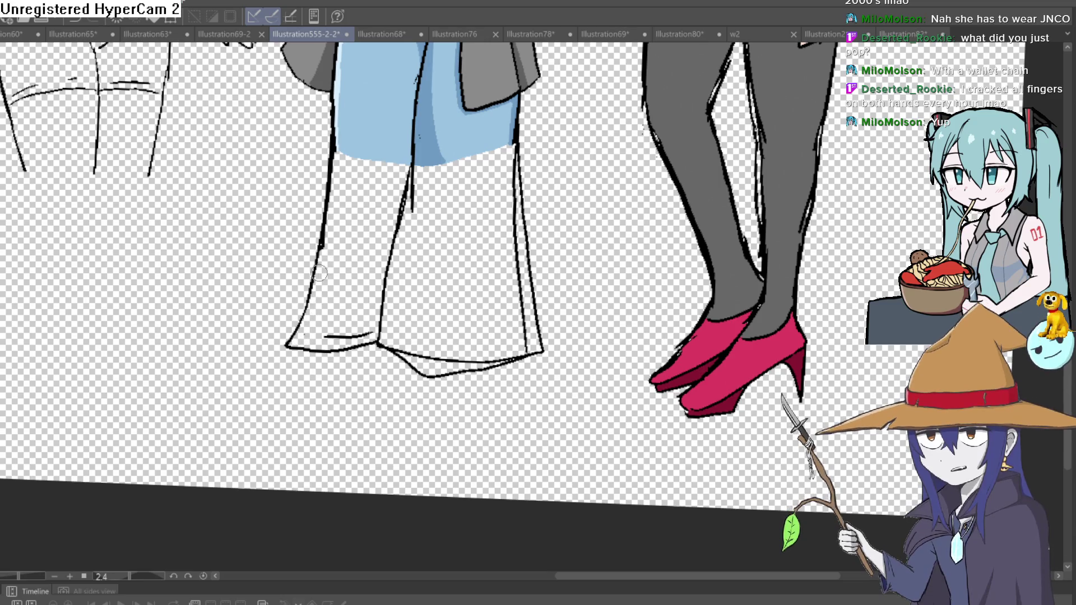
mouse_move(324, 330)
left_mouse_down()
mouse_move(476, 362)
mouse_move(521, 305)
mouse_move(525, 333)
mouse_move(524, 185)
left_mouse_up()
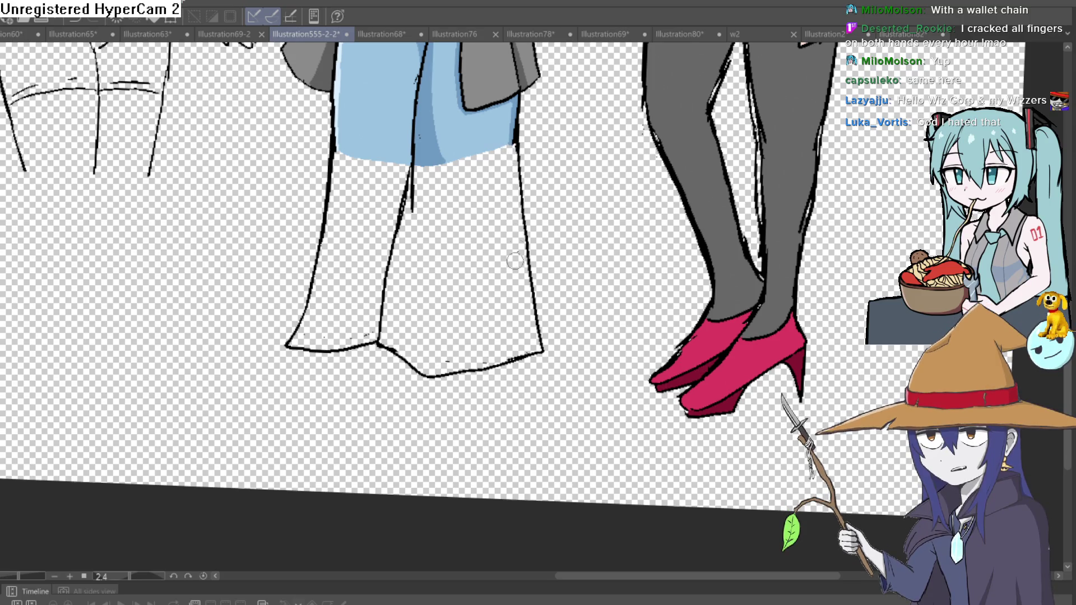
scroll(540, 278, "down", 3)
scroll(540, 278, "down", 2)
mouse_move(563, 208)
left_mouse_down()
mouse_move(574, 168)
mouse_move(557, 201)
left_mouse_up()
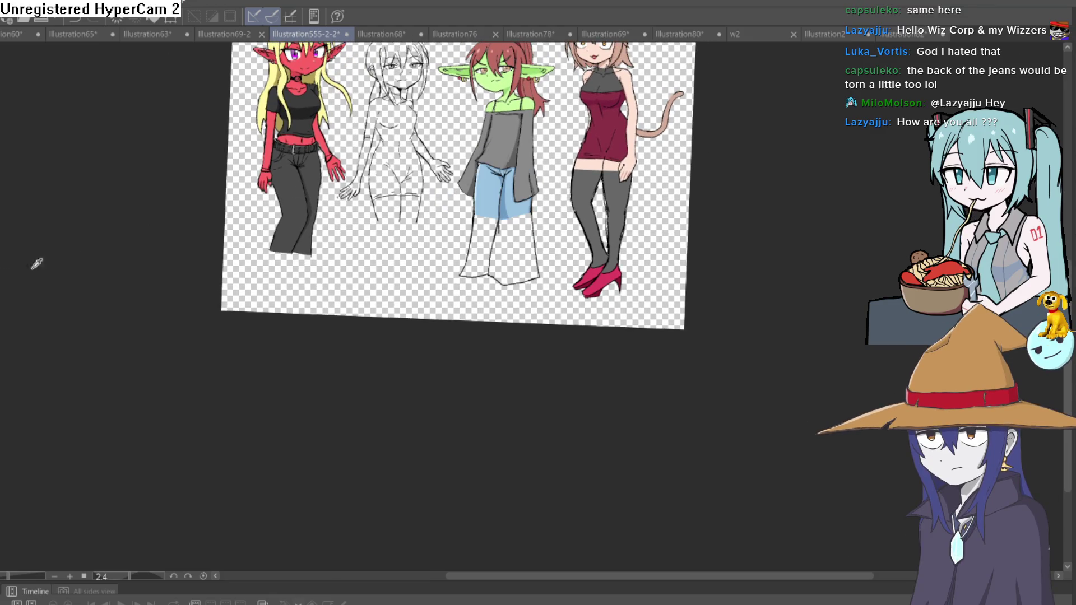
Fill the right and left flared jeans legs with light blue
scroll(527, 312, "up", 2)
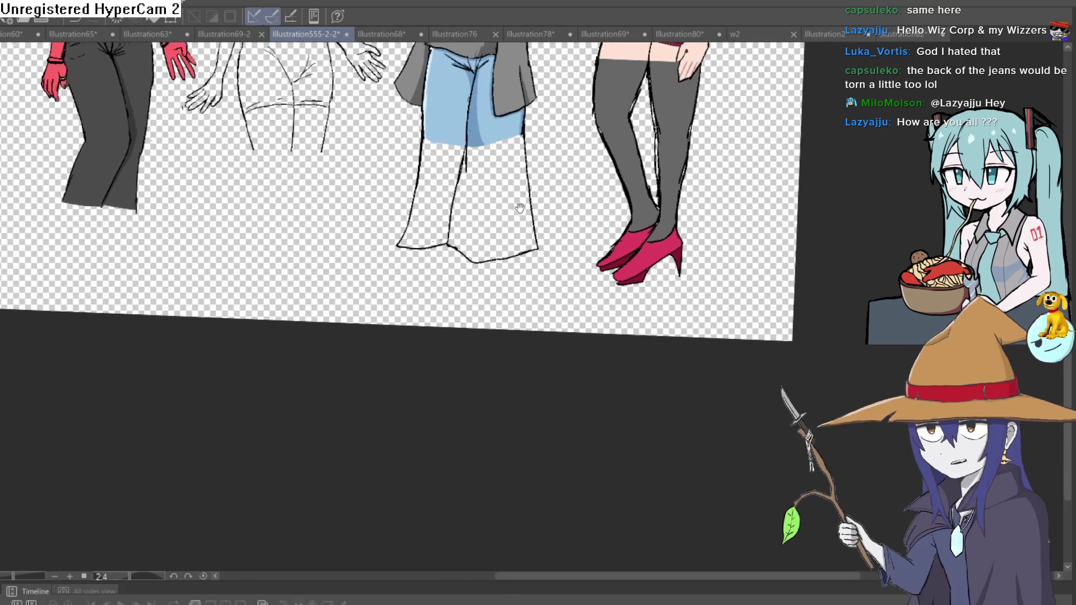
left_click(451, 185)
left_click(443, 191)
left_click_drag(548, 163, 532, 229)
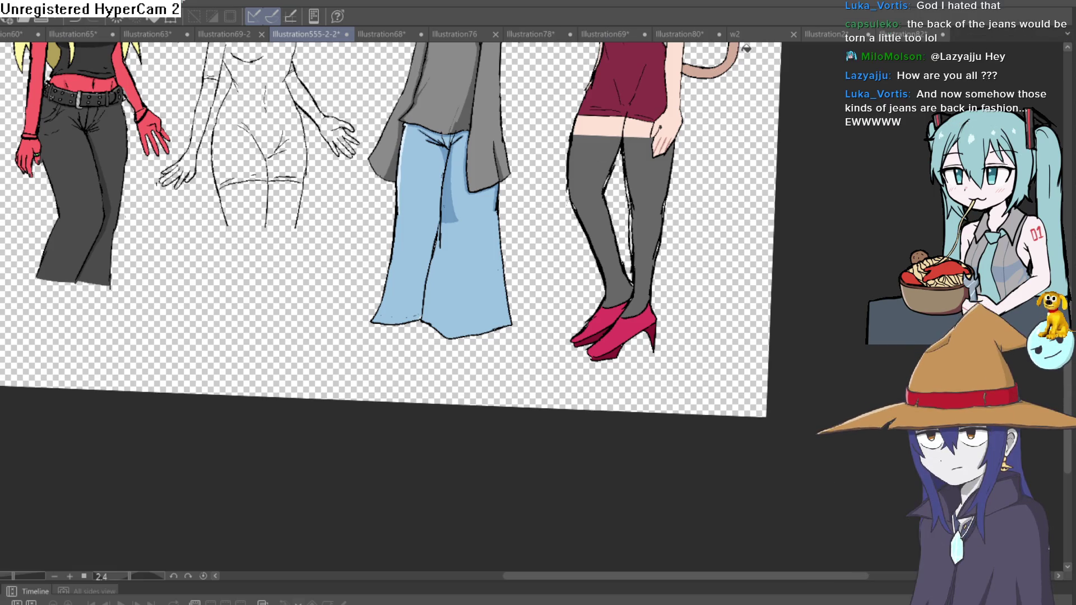
mouse_move(580, 162)
left_mouse_down()
mouse_move(552, 268)
mouse_move(572, 162)
left_mouse_up()
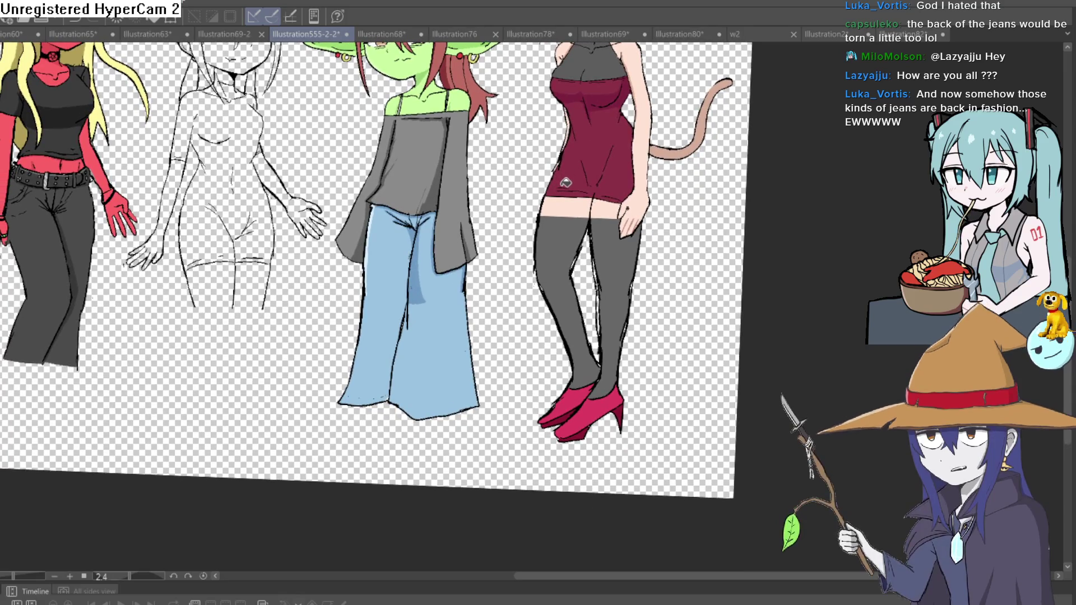
Reset the canvas rotation and flip it horizontally and back to check proportions
scroll(527, 225, "up", 4)
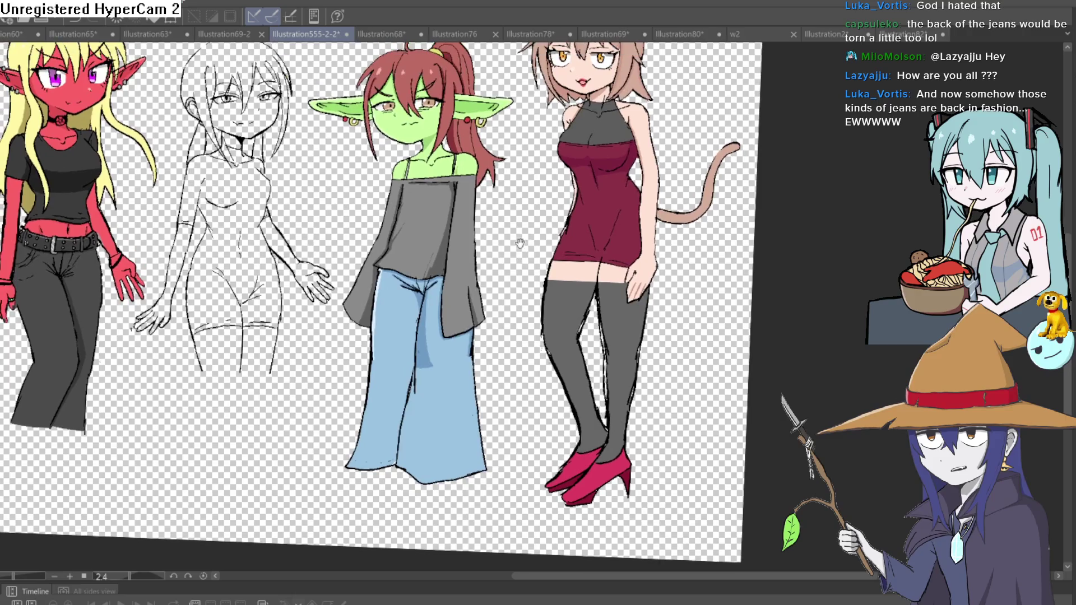
scroll(524, 241, "down", 2)
scroll(527, 227, "down", 2)
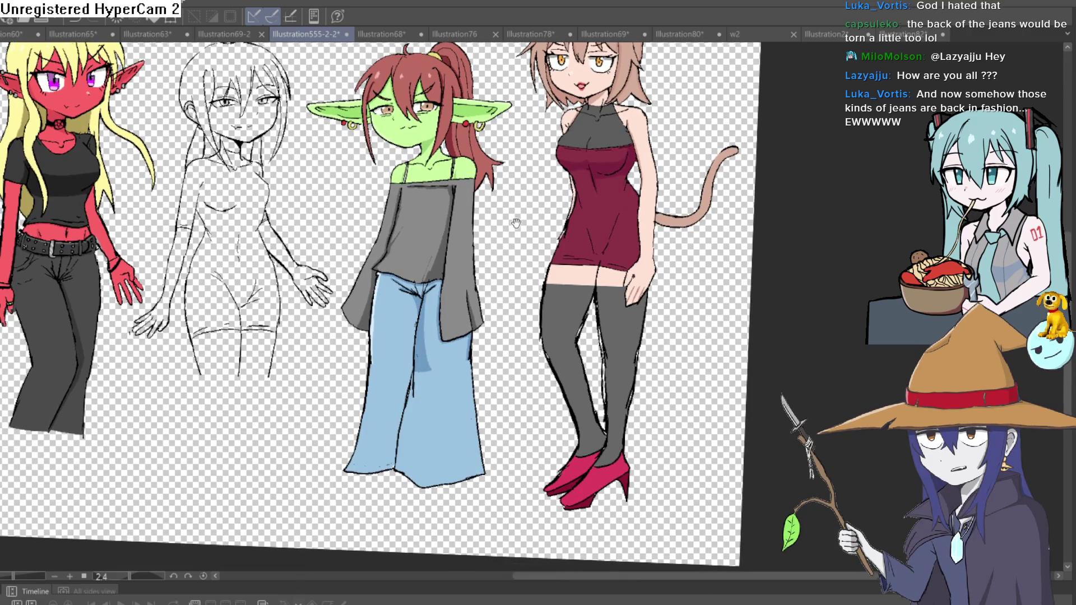
key("ctrl+shift+r")
key("h")
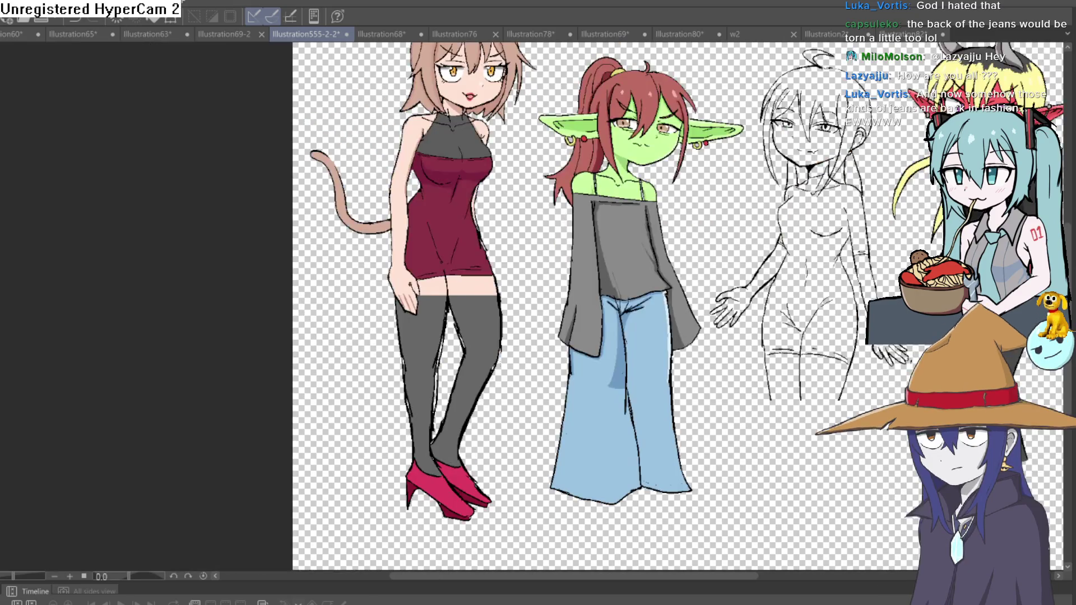
key("h")
scroll(502, 291, "up", 2)
Touch up the goblin girl's jeans hem with light blue
mouse_move(503, 291)
left_mouse_down()
mouse_move(519, 163)
mouse_move(531, 145)
left_mouse_up()
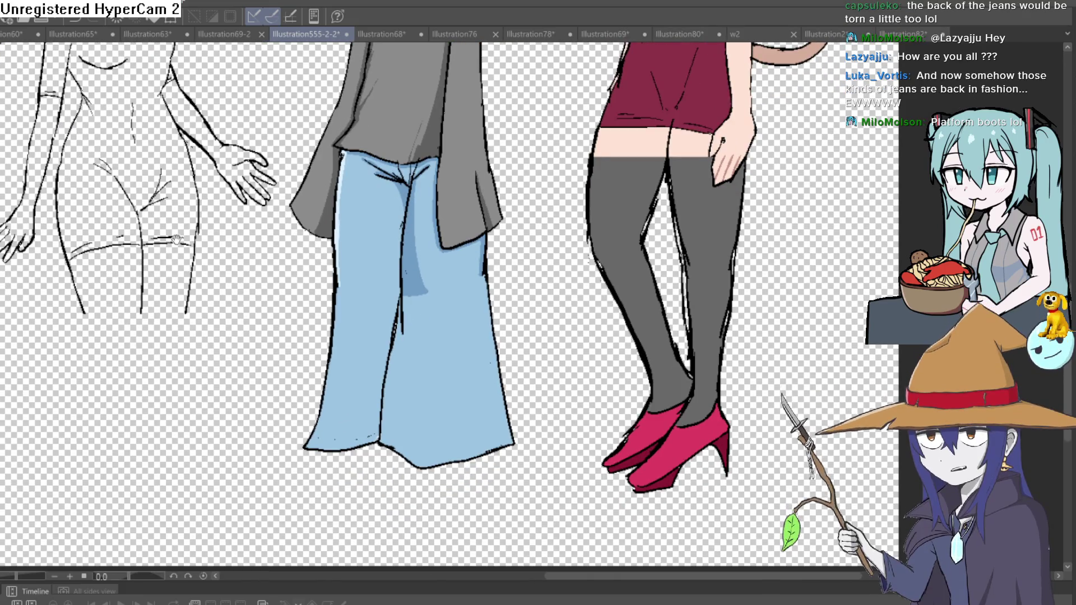
left_click_drag(140, 230, 101, 185)
scroll(336, 336, "up", 2)
left_click_drag(367, 341, 326, 415)
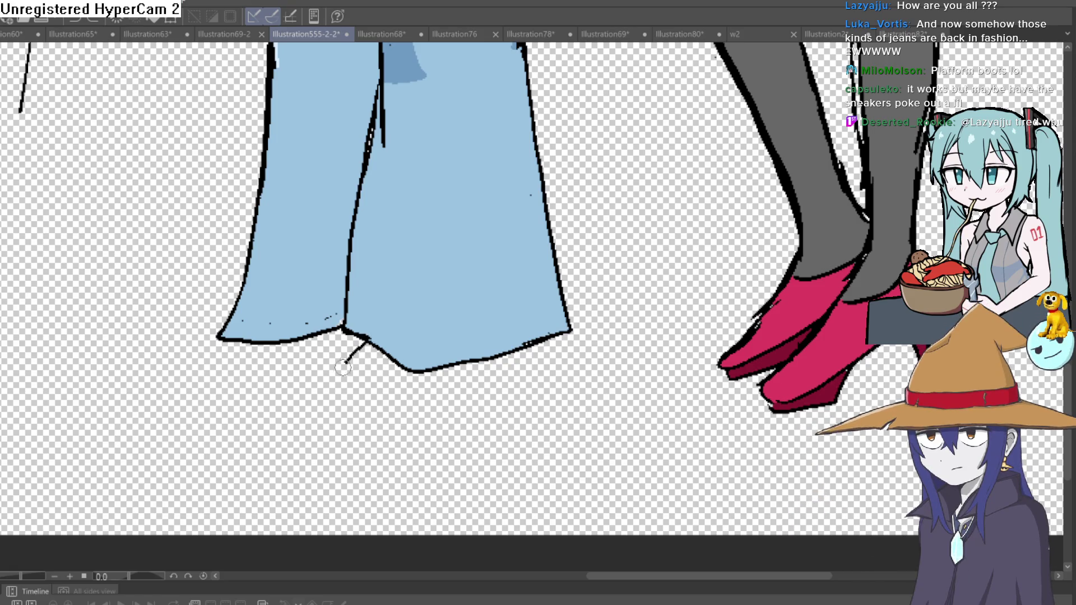
Sketch the sneaker outlines and toe details beneath the jeans hems
left_click_drag(483, 361, 455, 391)
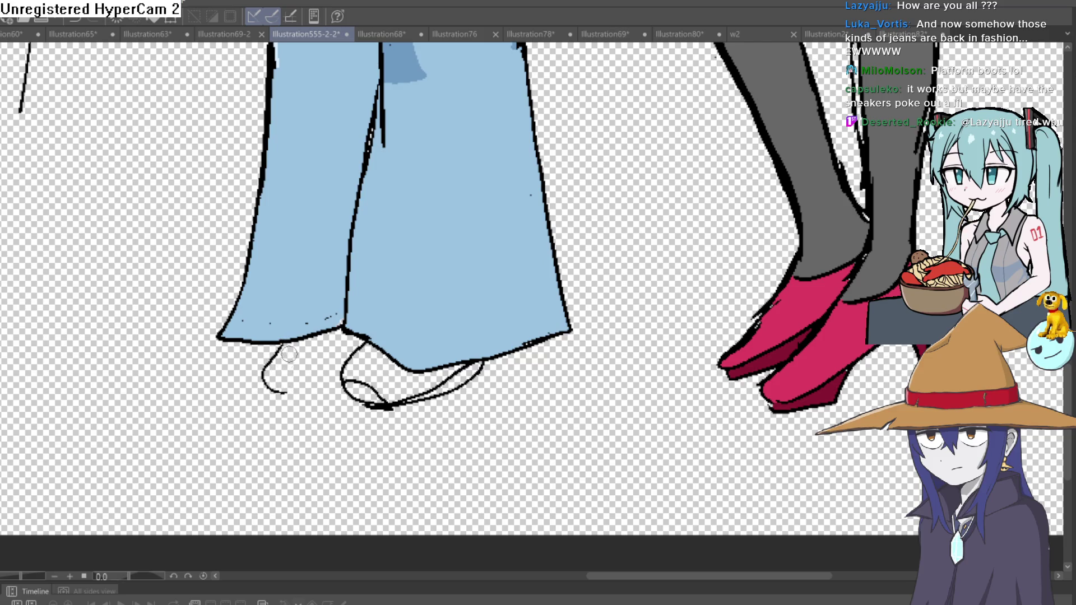
left_click_drag(280, 396, 361, 341)
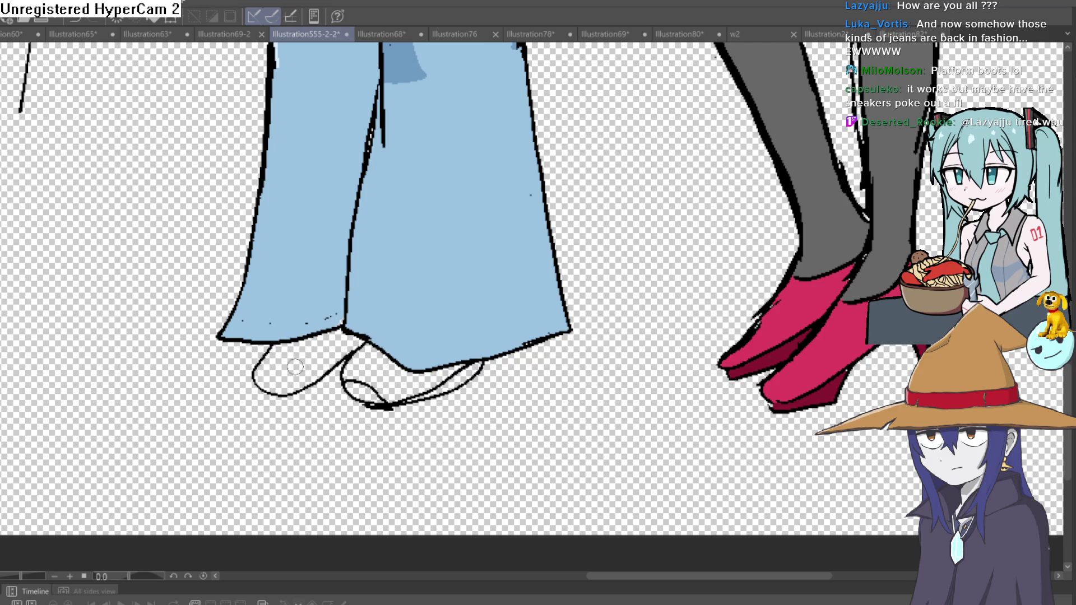
left_click_drag(261, 391, 307, 388)
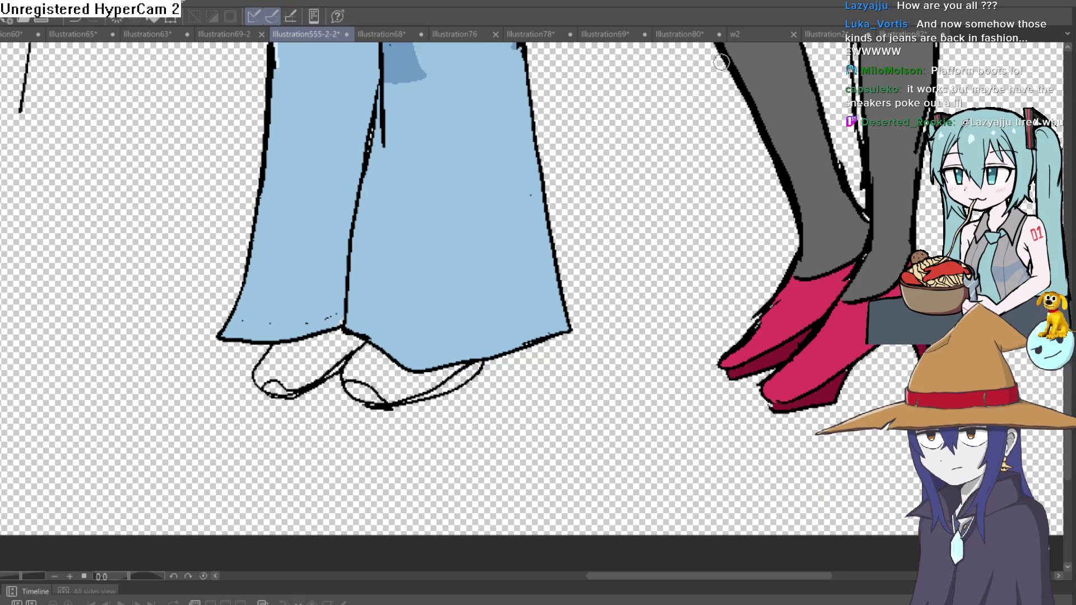
scroll(637, 185, "down", 5)
left_click_drag(638, 185, 557, 312)
scroll(556, 312, "up", 3)
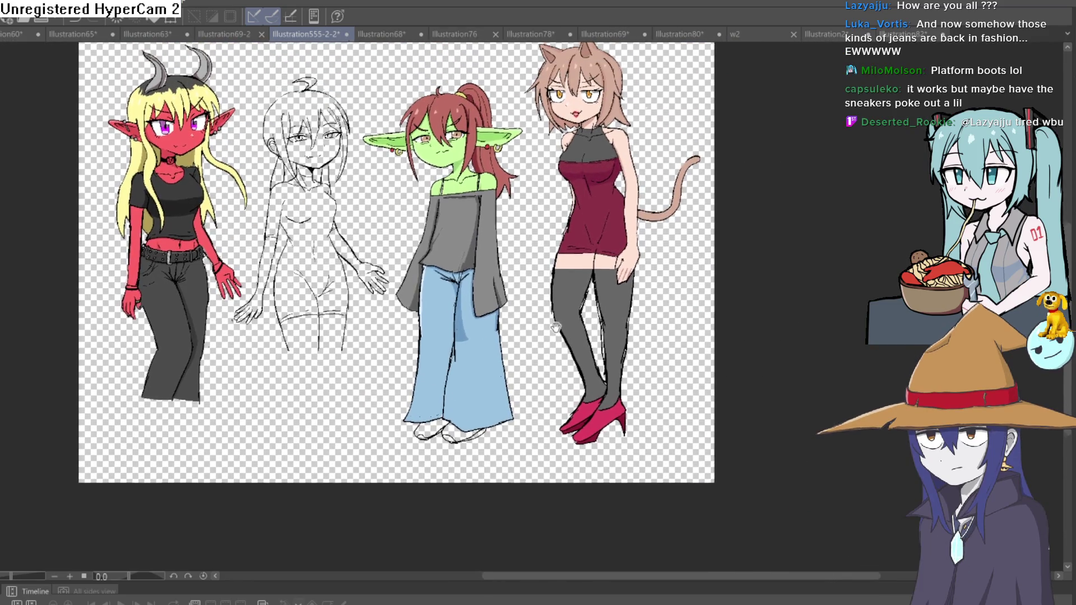
scroll(557, 297, "down", 1)
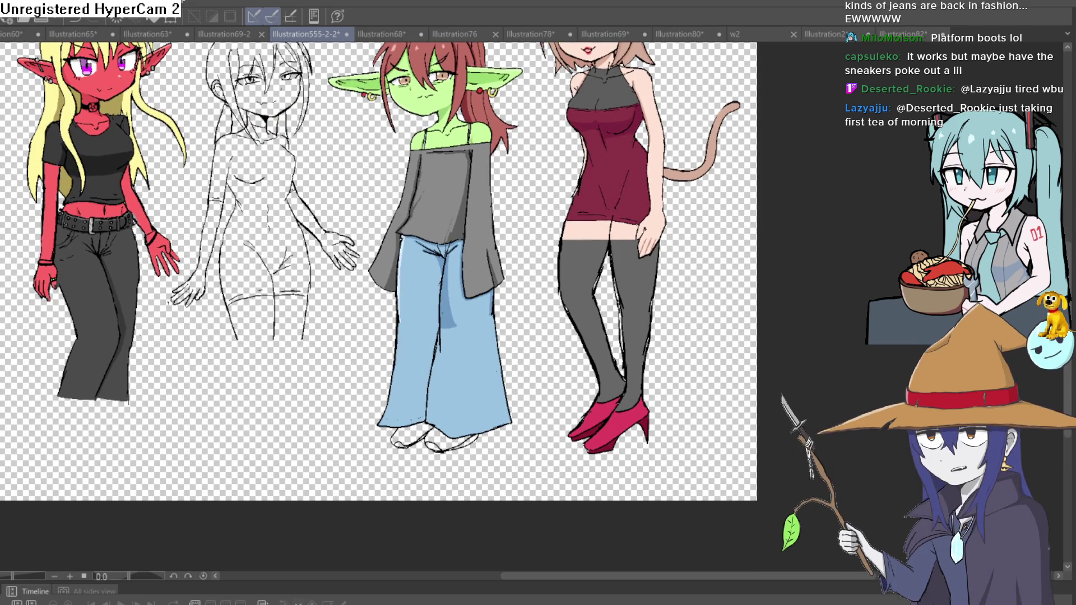
scroll(467, 296, "up", 5)
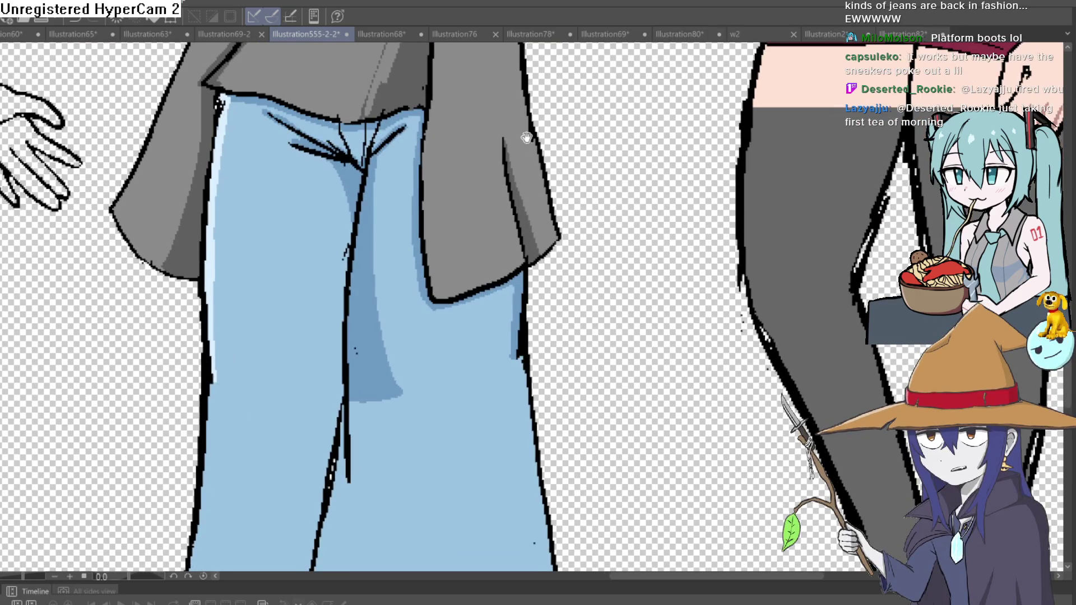
scroll(517, 159, "down", 1)
scroll(518, 159, "down", 3)
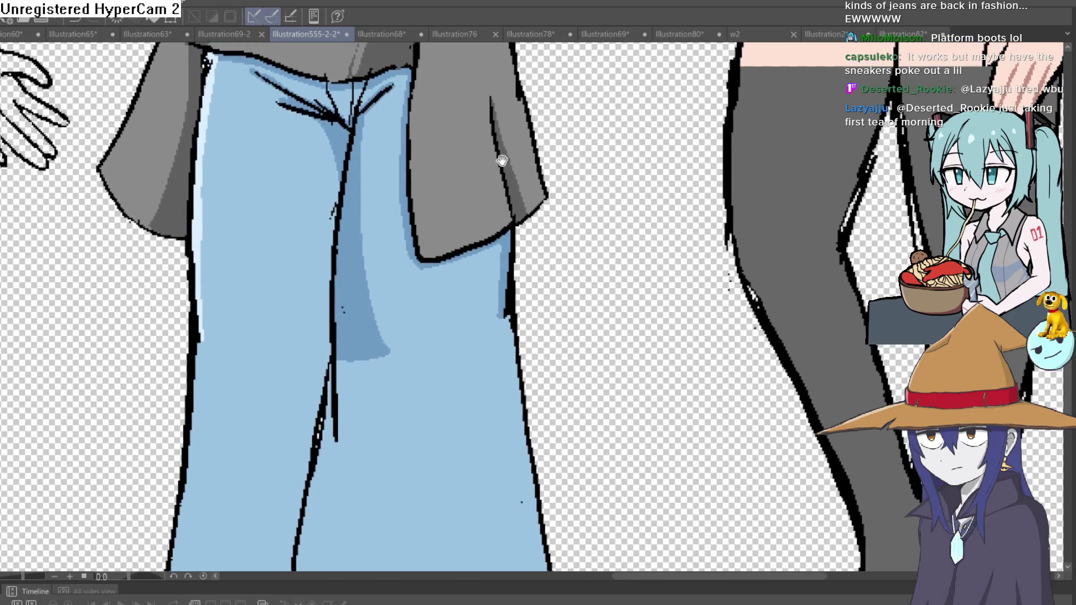
scroll(507, 159, "up", 3)
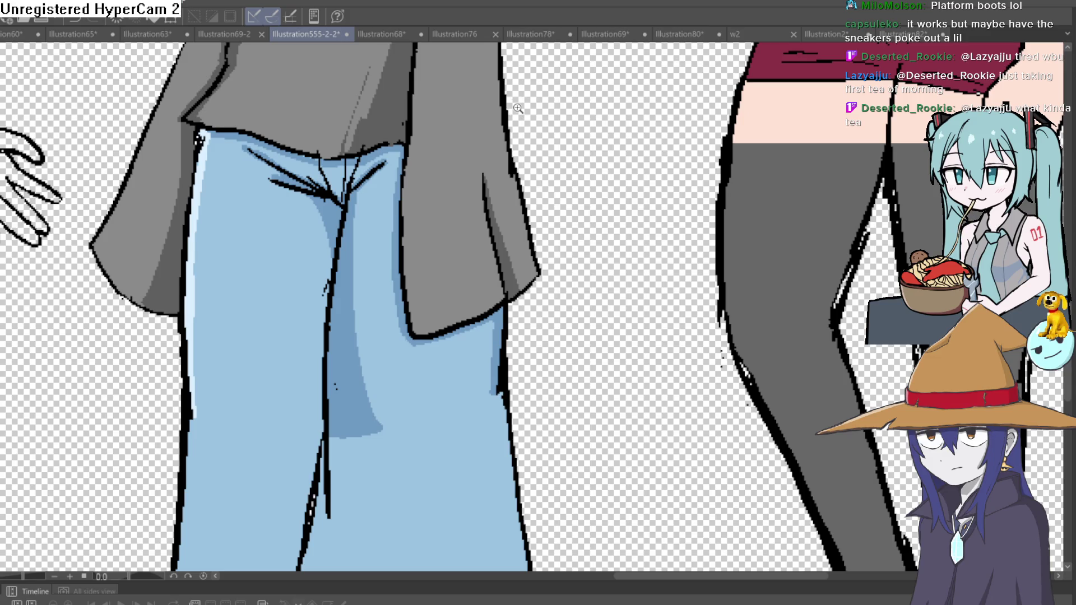
scroll(605, 310, "down", 5)
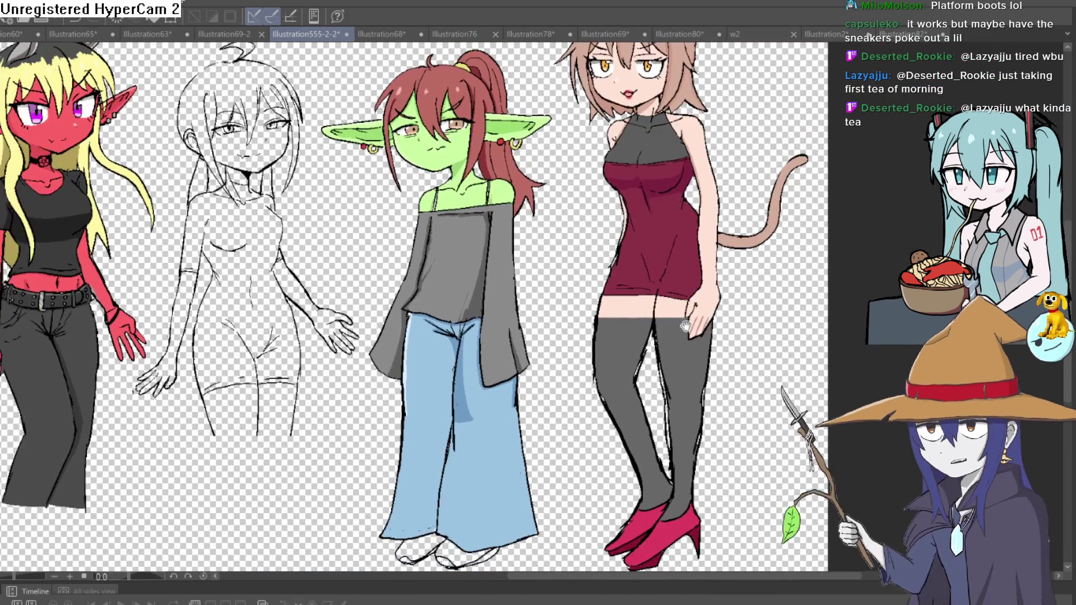
scroll(667, 295, "up", 3)
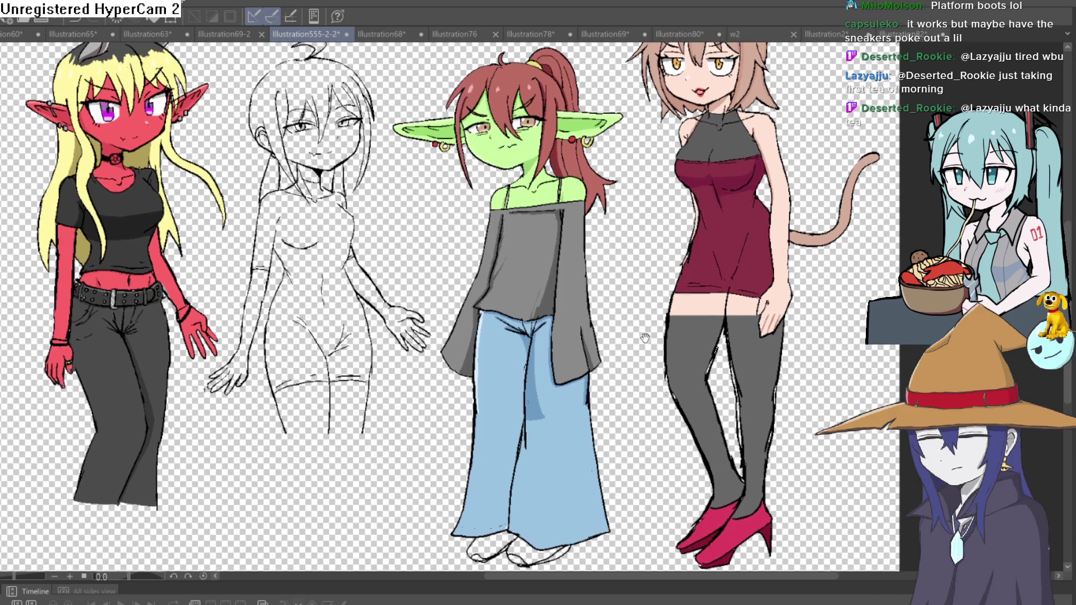
scroll(645, 338, "up", 1)
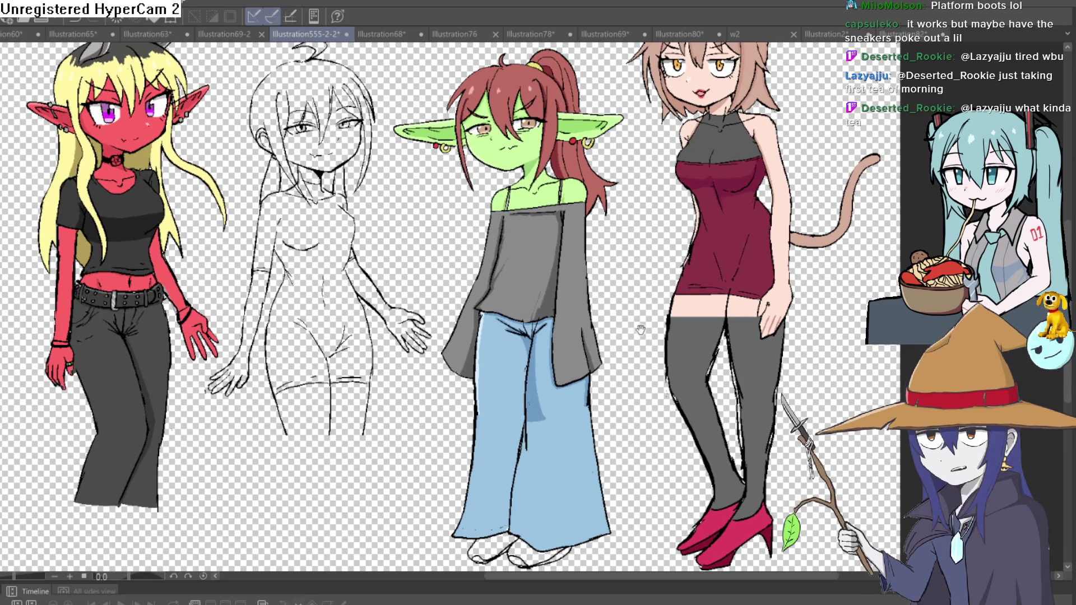
scroll(642, 348, "up", 1)
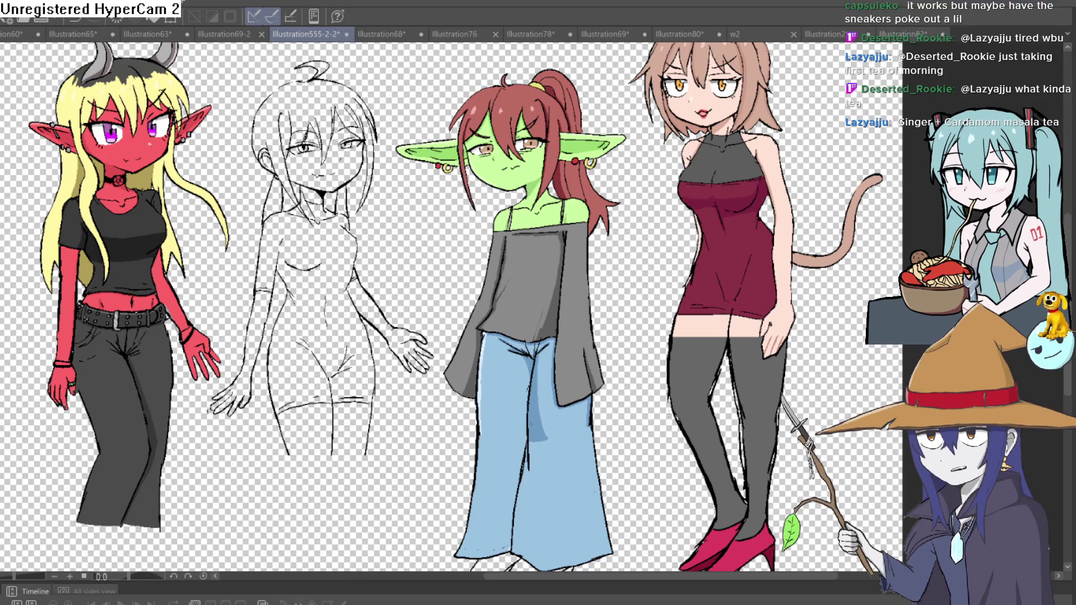
Switch to the Illustration76 document and center the grey-dressed girl sketch
left_click(528, 31)
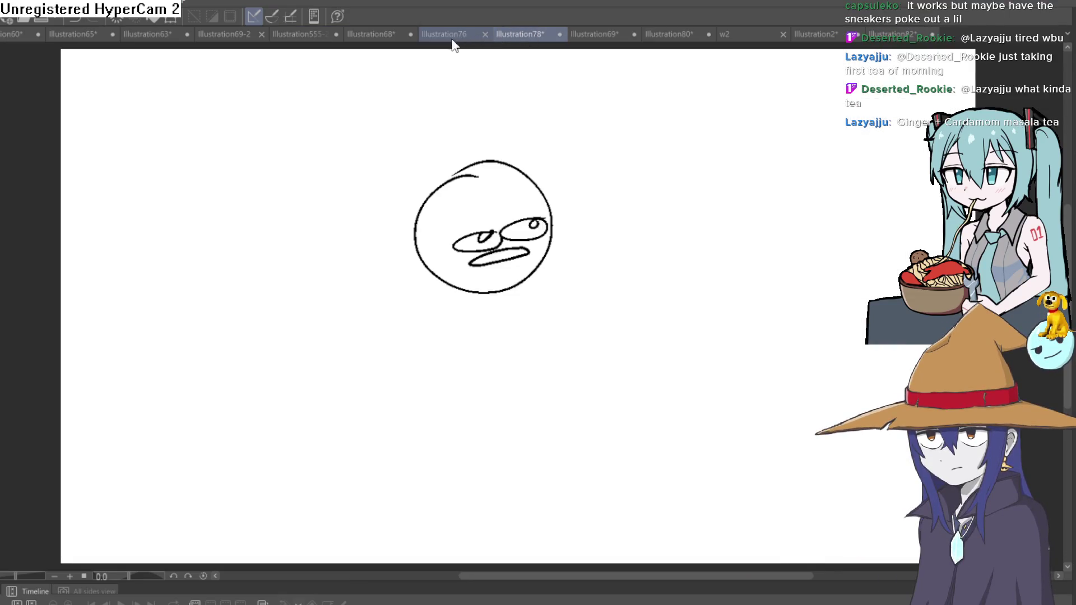
left_click(444, 33)
left_click_drag(692, 235, 632, 216)
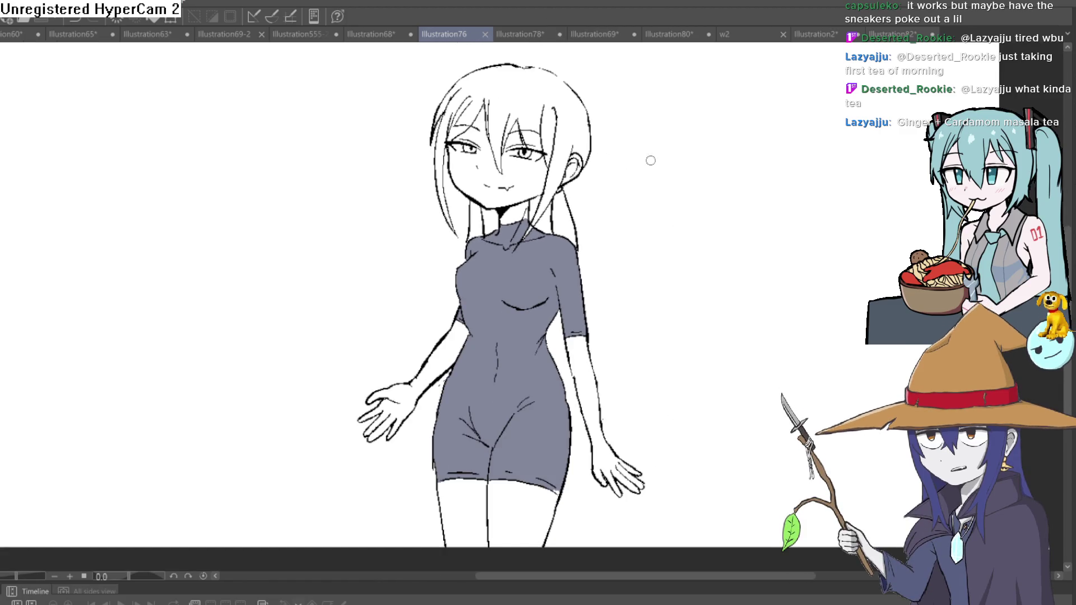